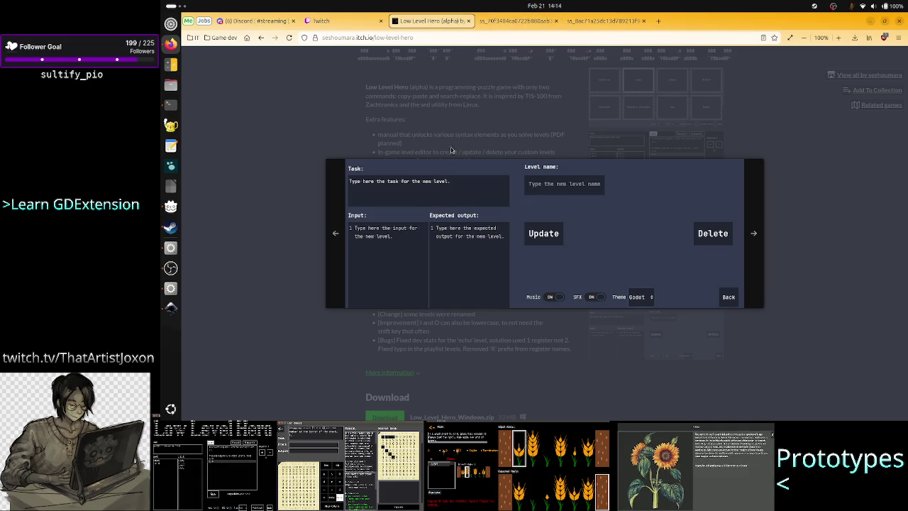
Flip between the Low Level Hero page and the sort-puzzle and TIS-100 screenshot tabs
click(603, 21)
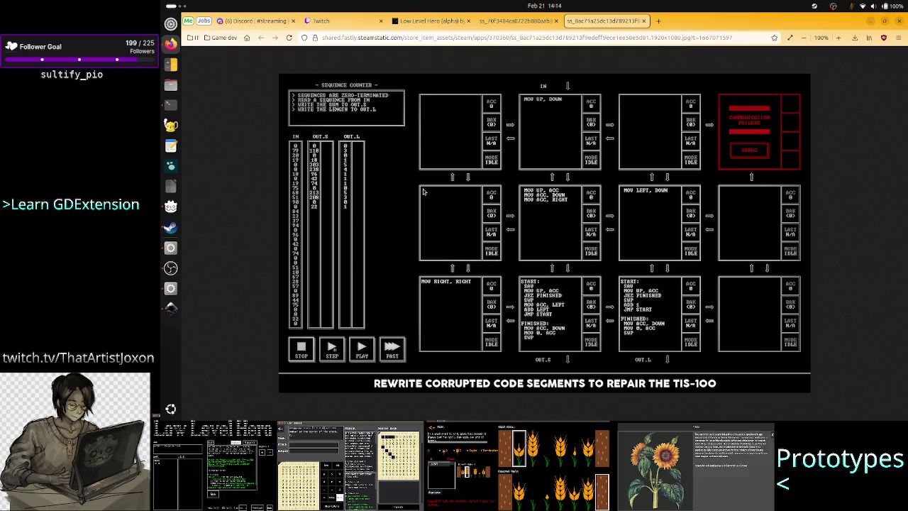
click(517, 20)
click(433, 21)
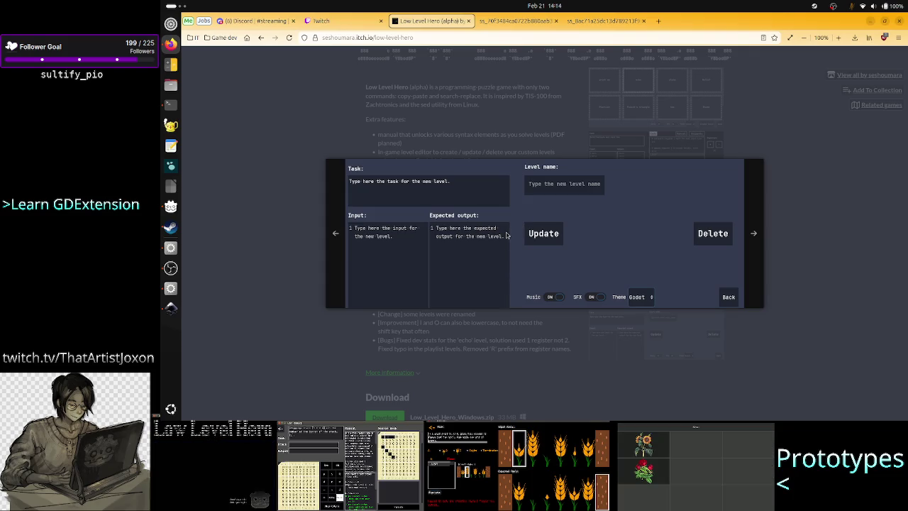
click(523, 21)
click(590, 21)
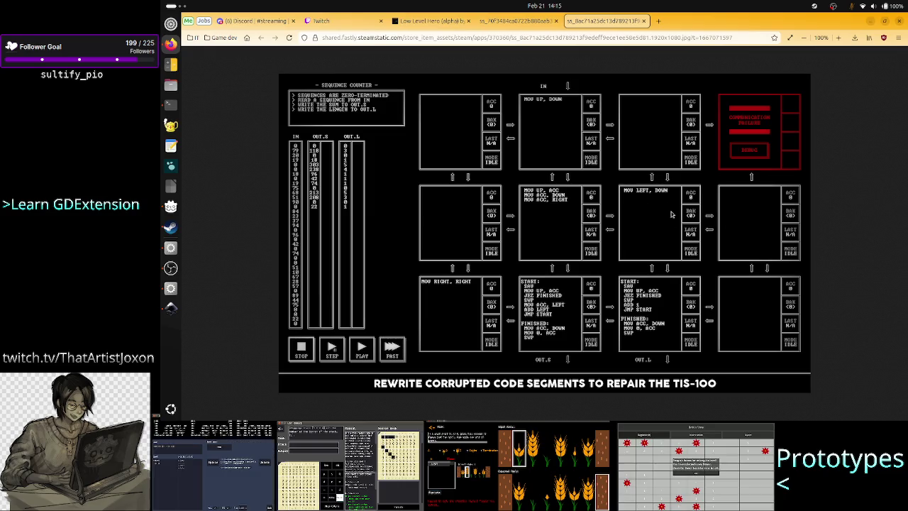
click(432, 21)
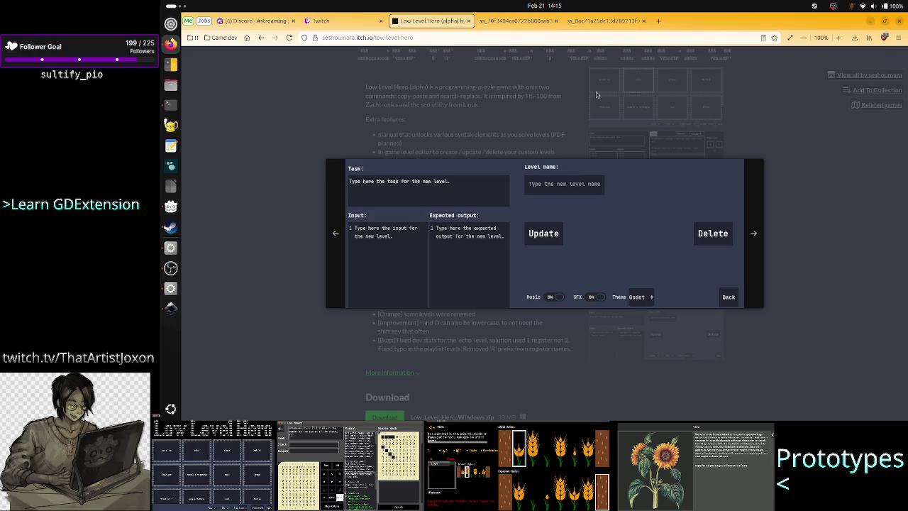
Compare the screenshots again, close the enlarged level-editor screenshot, and bring Godot forward
click(600, 21)
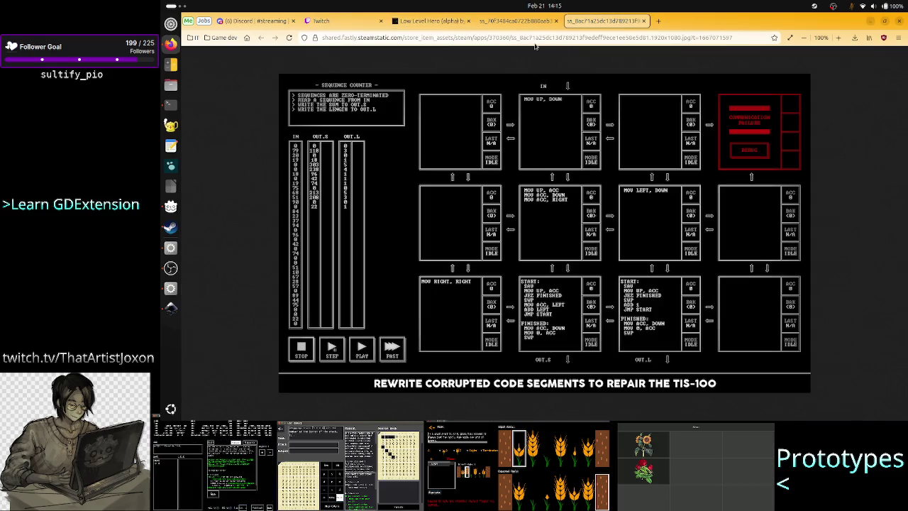
click(518, 21)
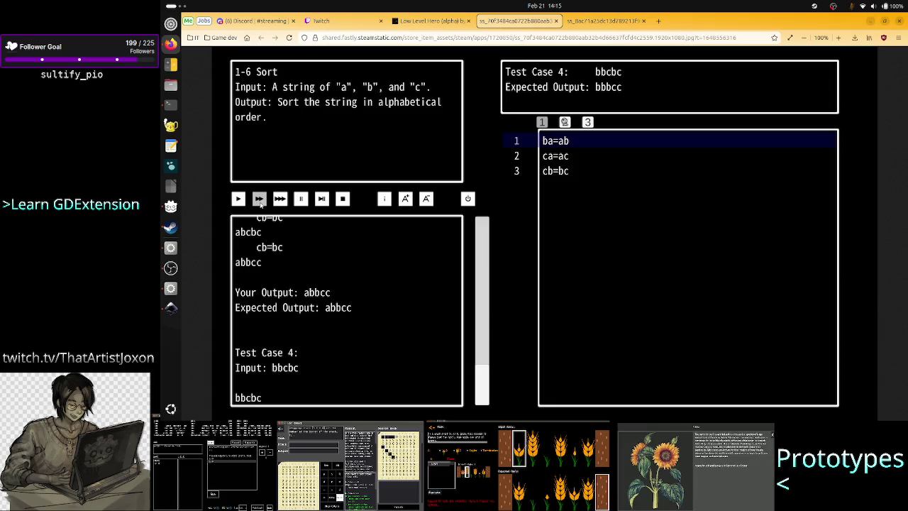
click(433, 21)
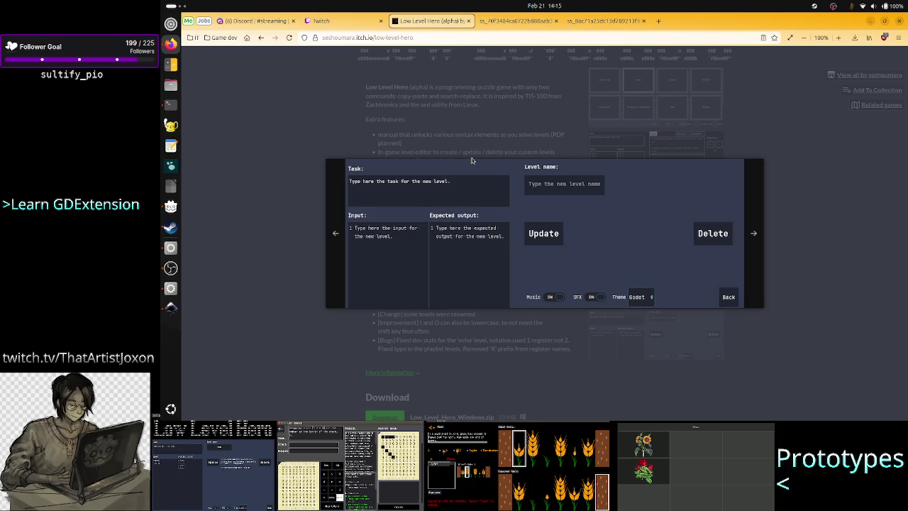
click(785, 262)
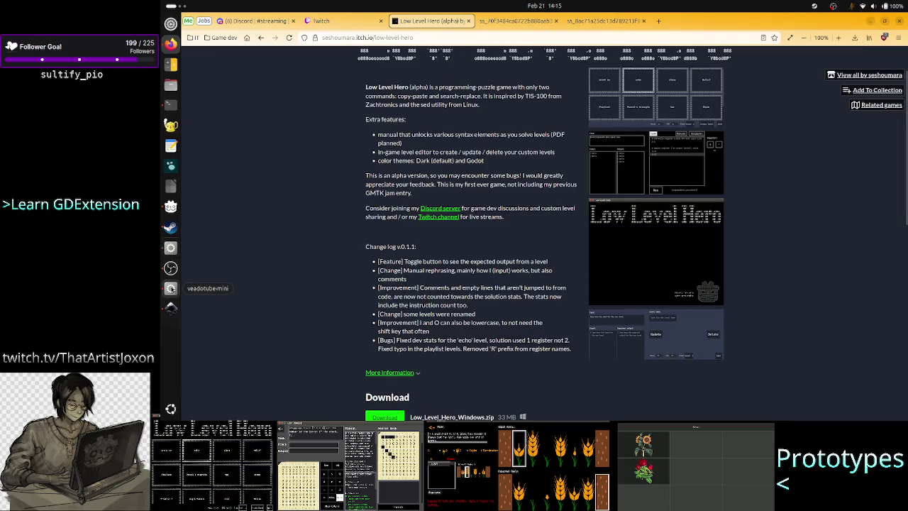
click(170, 247)
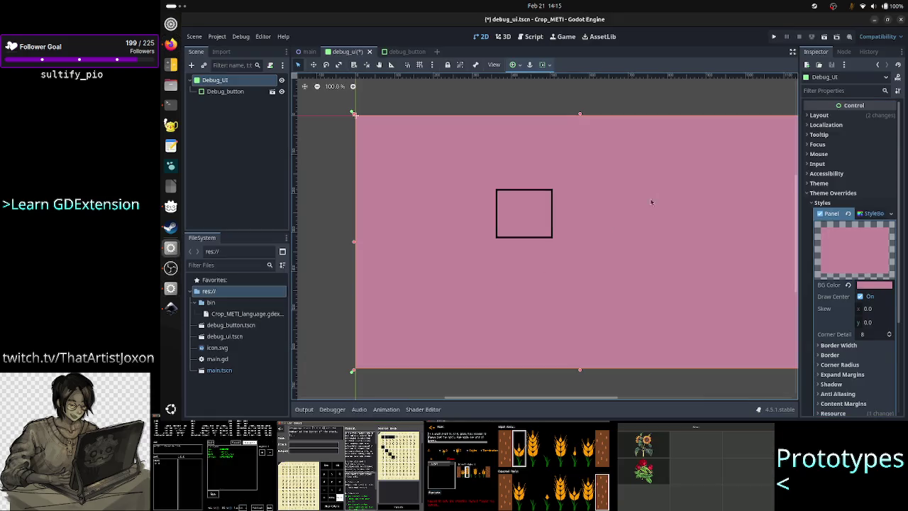
Revert the Debug_UI panel's BG Color override to default grey, then return to Firefox's TIS-100 tab
click(856, 242)
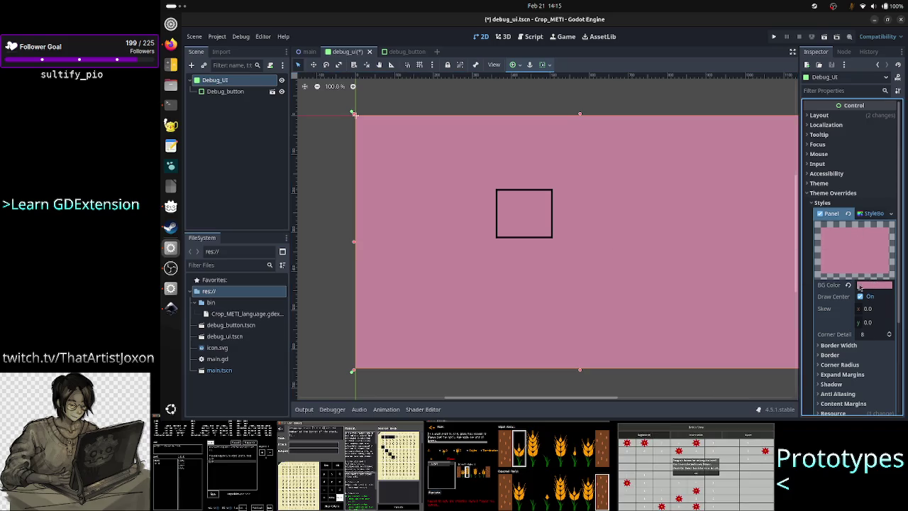
click(848, 285)
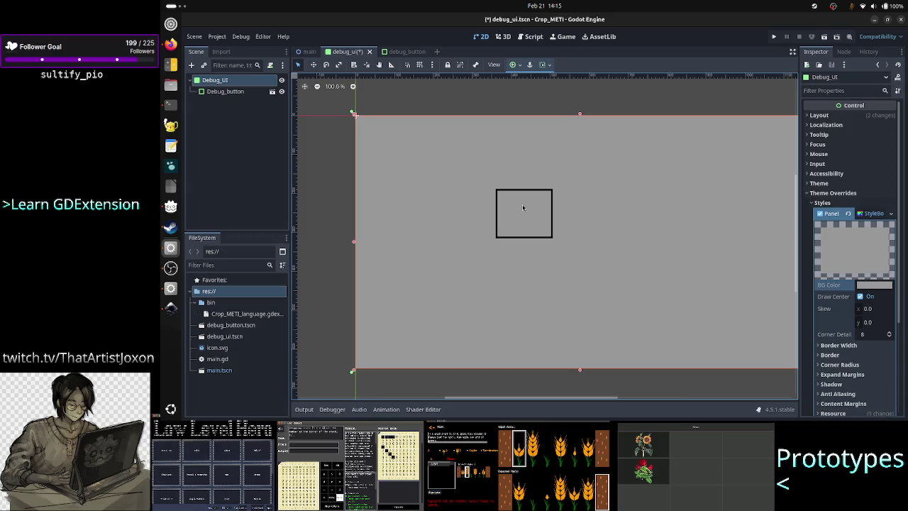
key(alt+Tab)
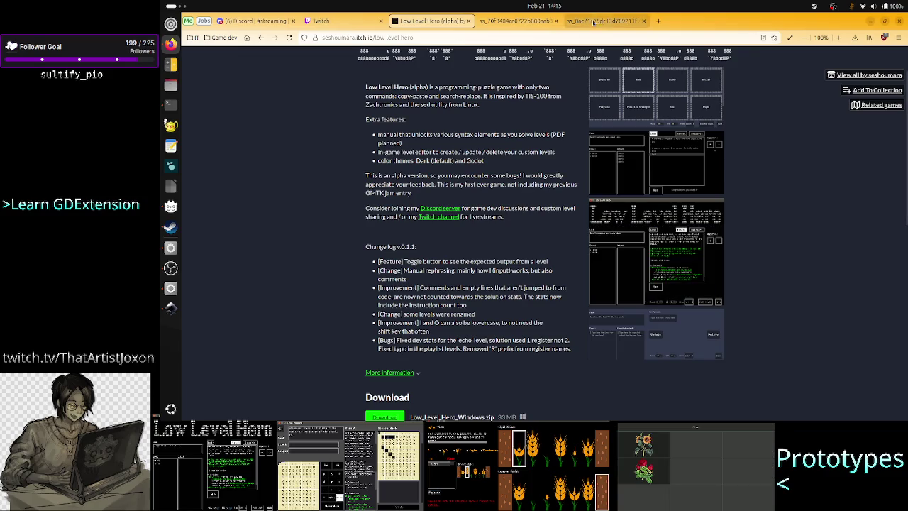
click(601, 21)
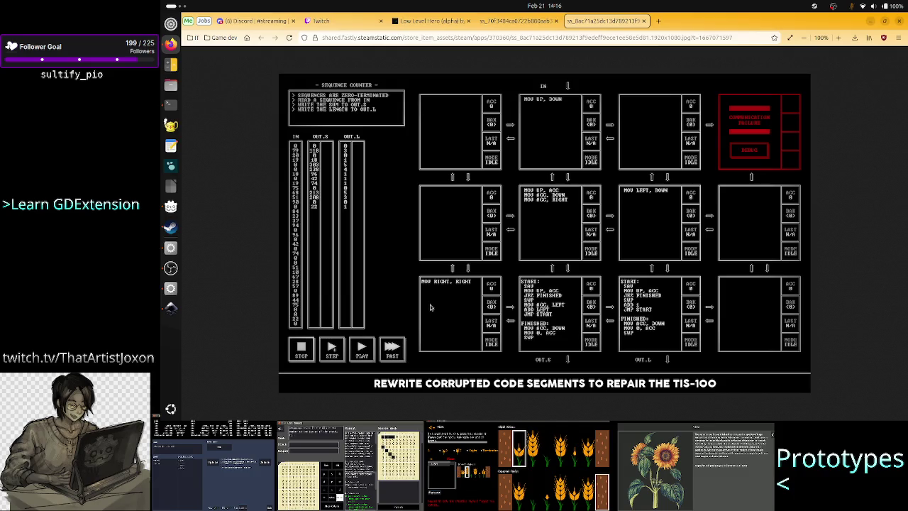
Switch from the TIS-100 screenshot in Firefox back to the Godot editor
key(alt+Tab)
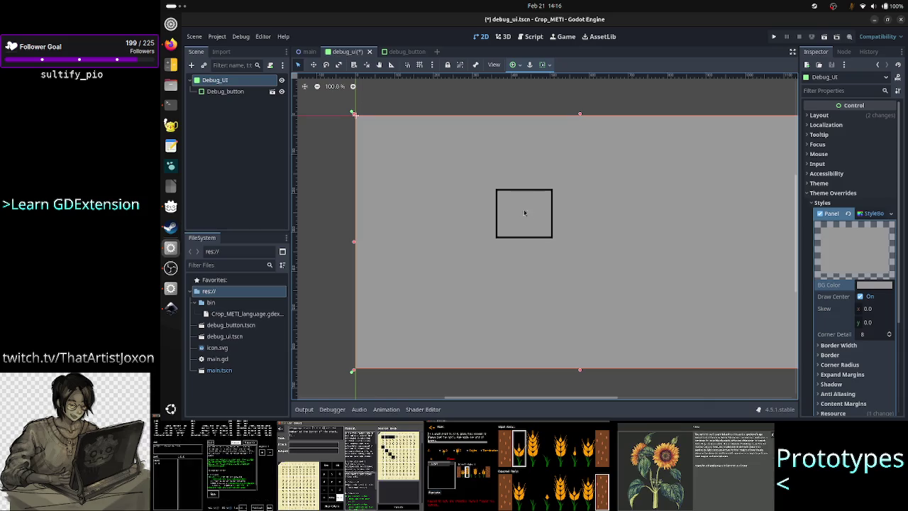
Test-run the whole project, then only the debug_ui scene, and open debug_button.tscn
click(510, 223)
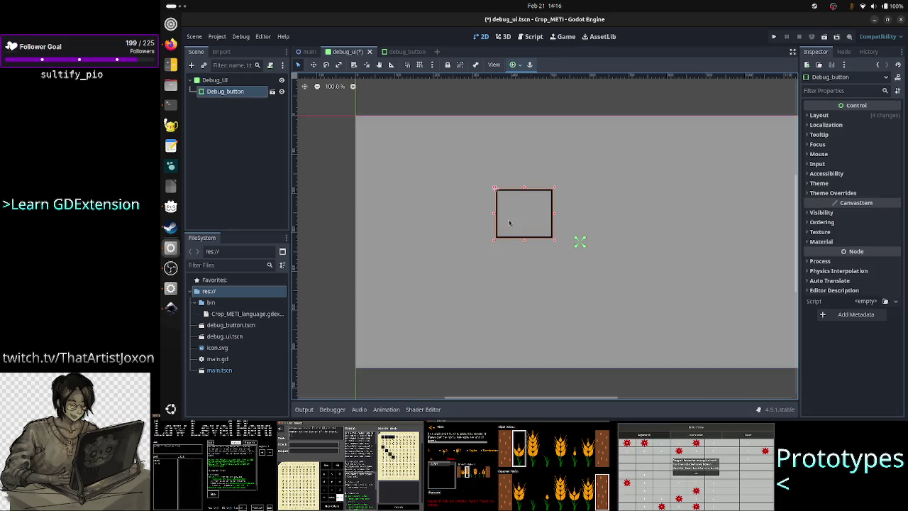
click(533, 114)
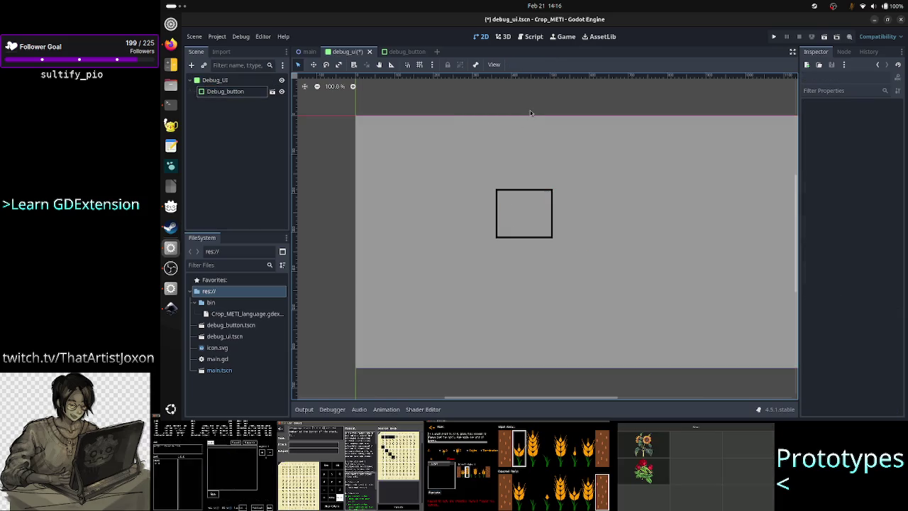
click(776, 38)
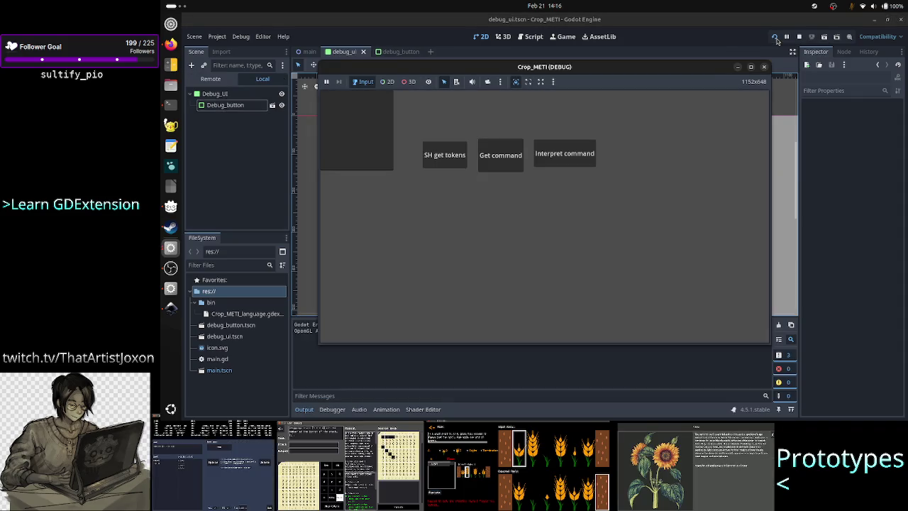
click(764, 67)
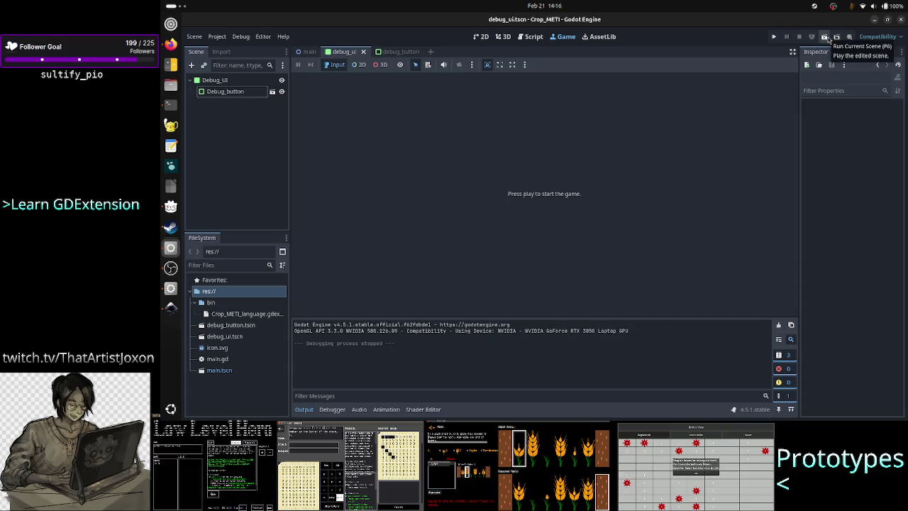
click(827, 38)
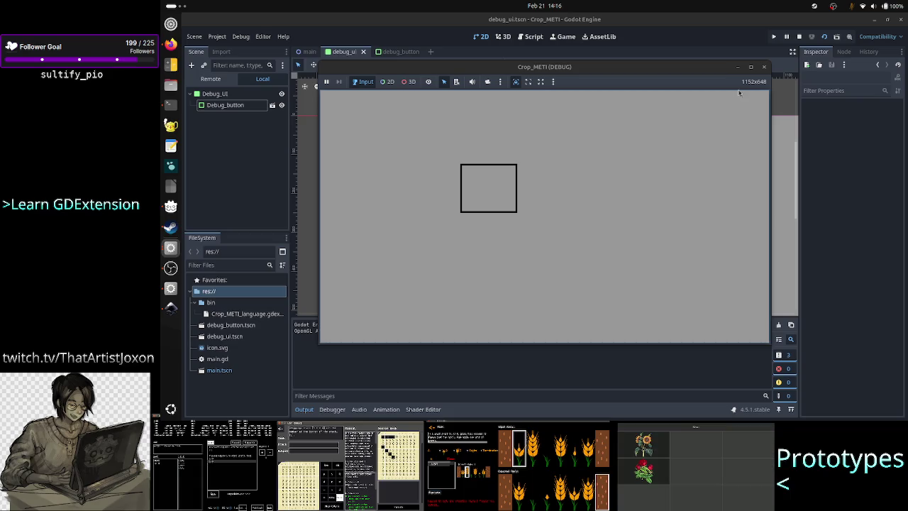
click(764, 67)
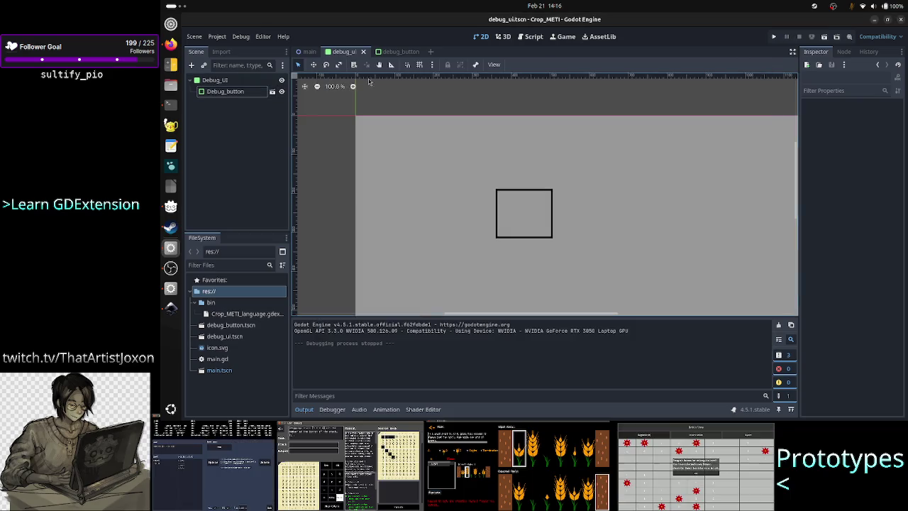
click(393, 55)
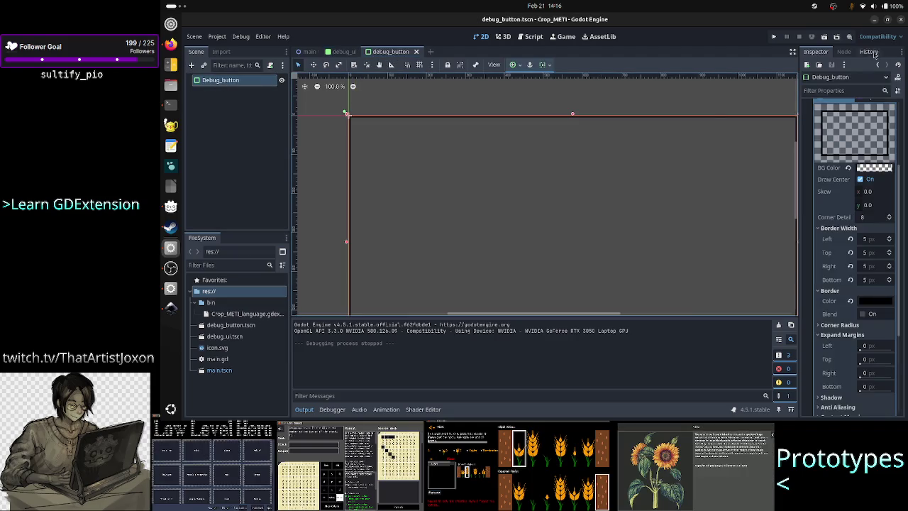
Attach a new debug_button.gd script to the Debug_button node
right_click(233, 83)
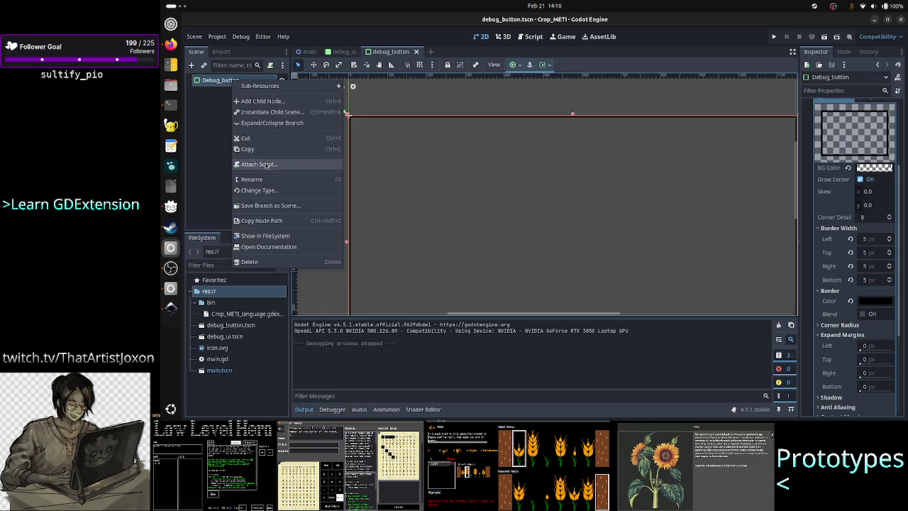
click(265, 166)
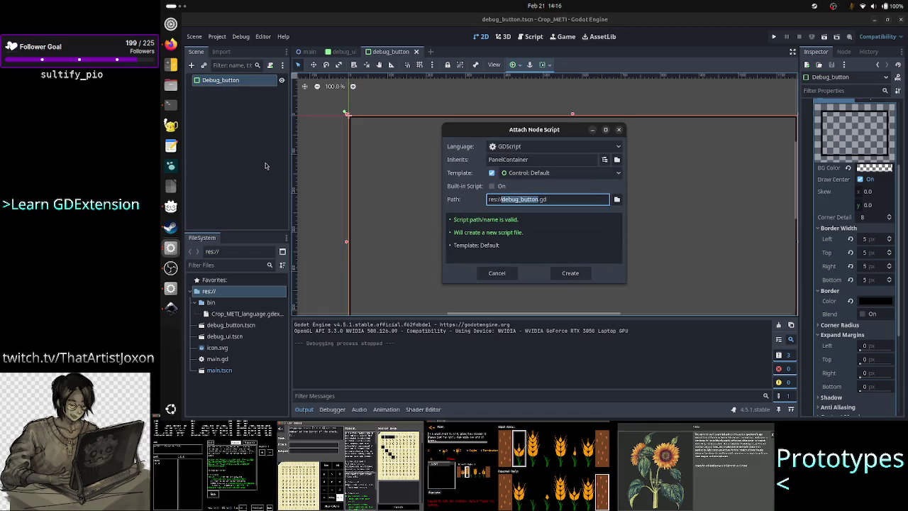
click(566, 278)
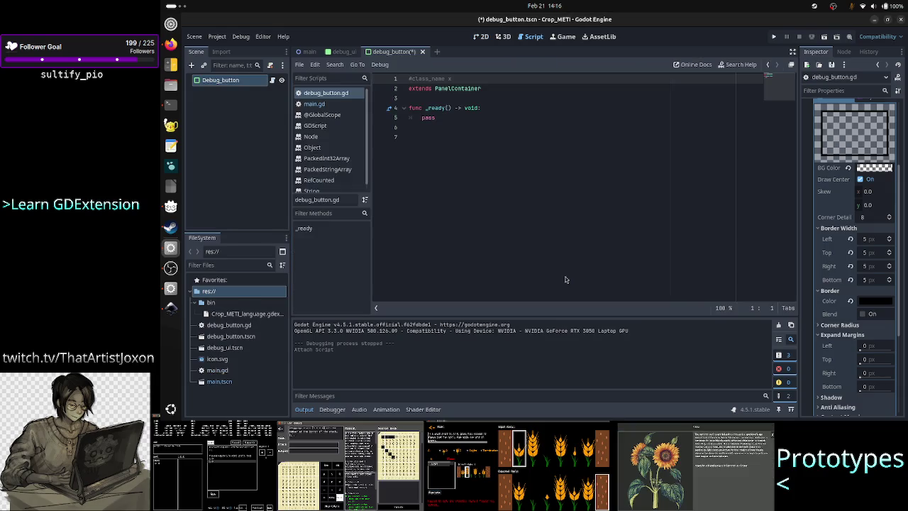
click(525, 168)
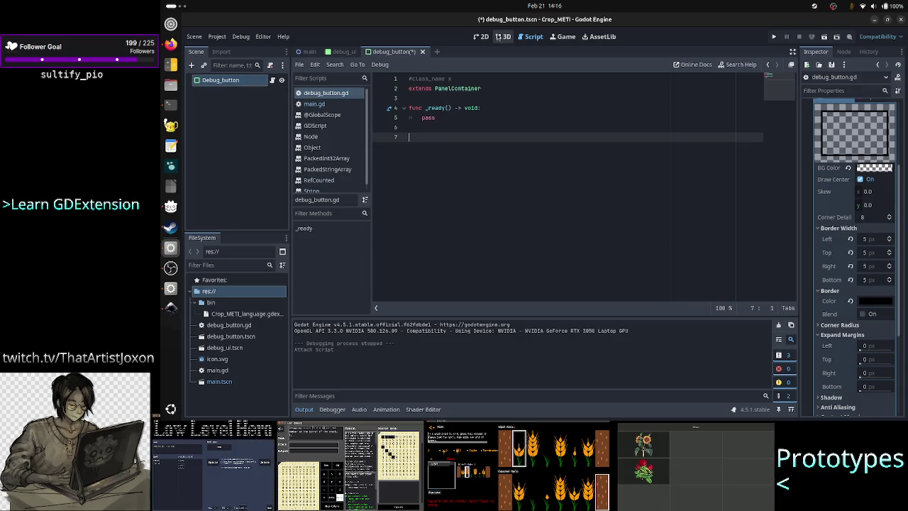
click(483, 37)
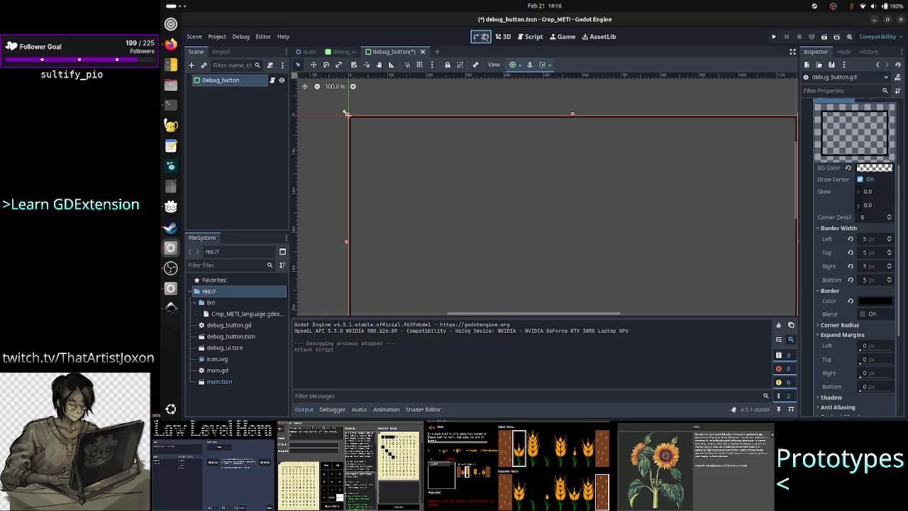
Add a Button child node under Debug_button
click(220, 82)
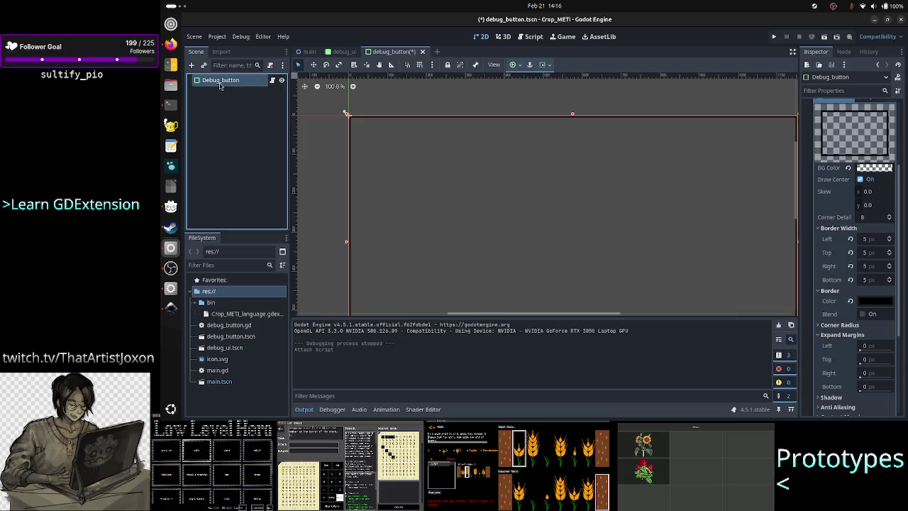
click(191, 65)
text(butt)
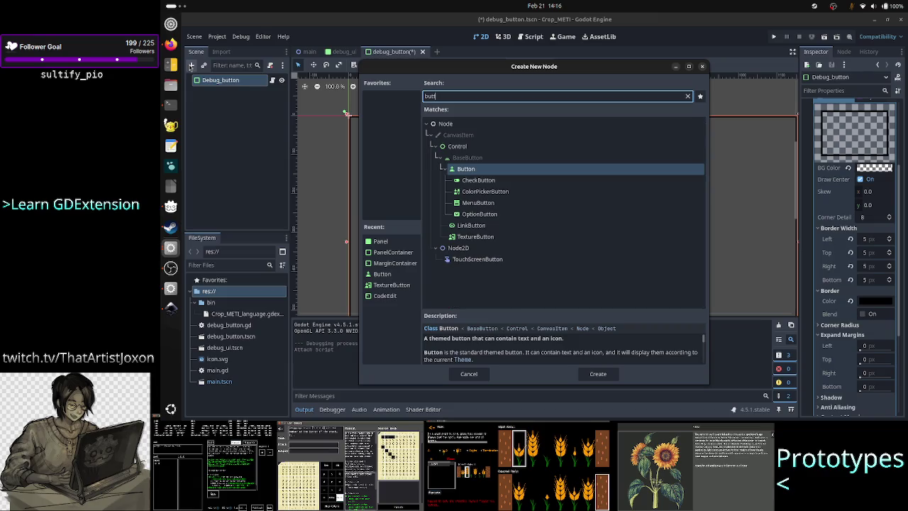
double_click(497, 170)
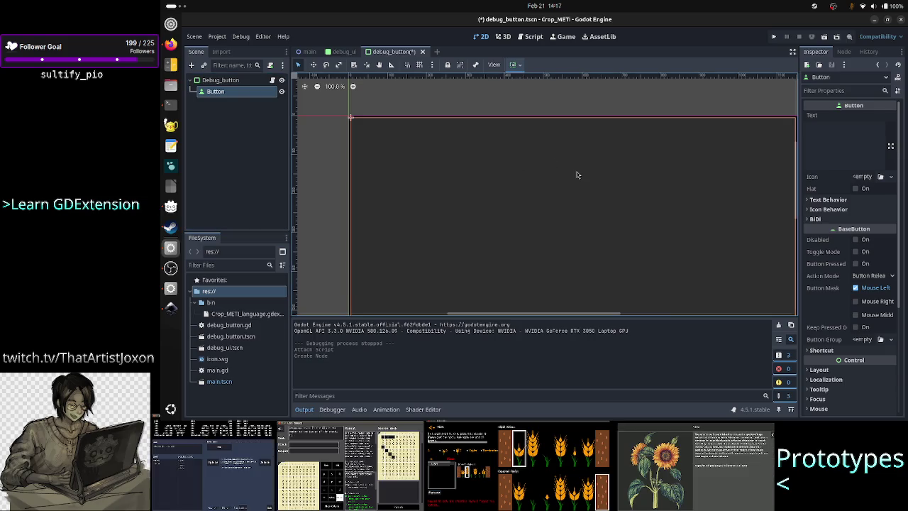
Enable the Button's Normal style override under Theme Overrides > Styles
scroll(887, 301, down, 5)
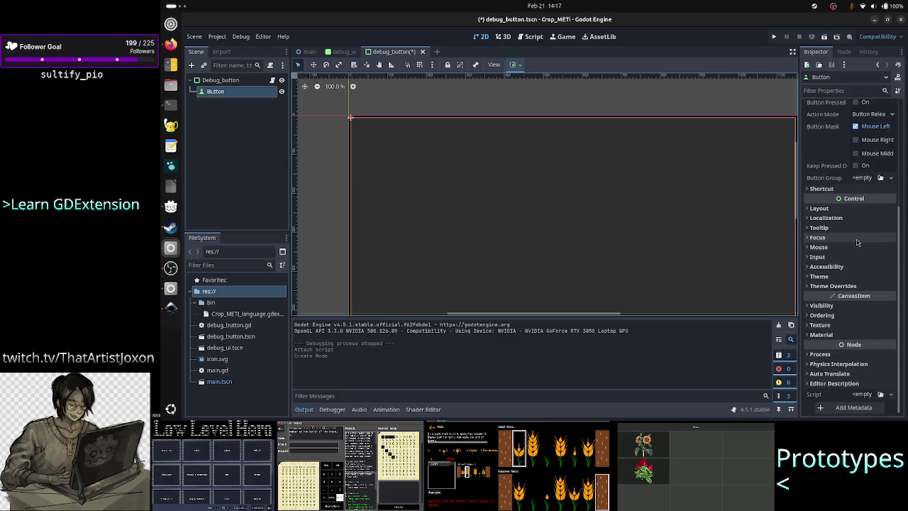
click(850, 287)
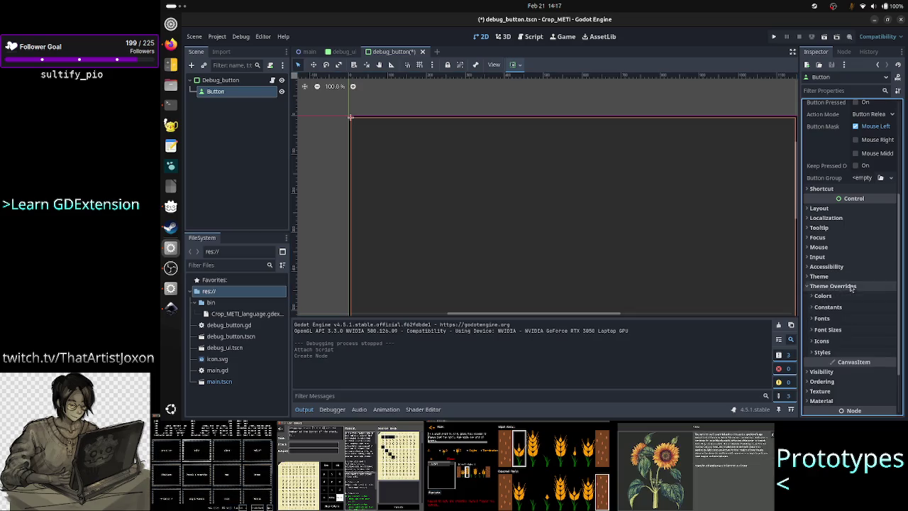
click(837, 352)
scroll(840, 358, down, 4)
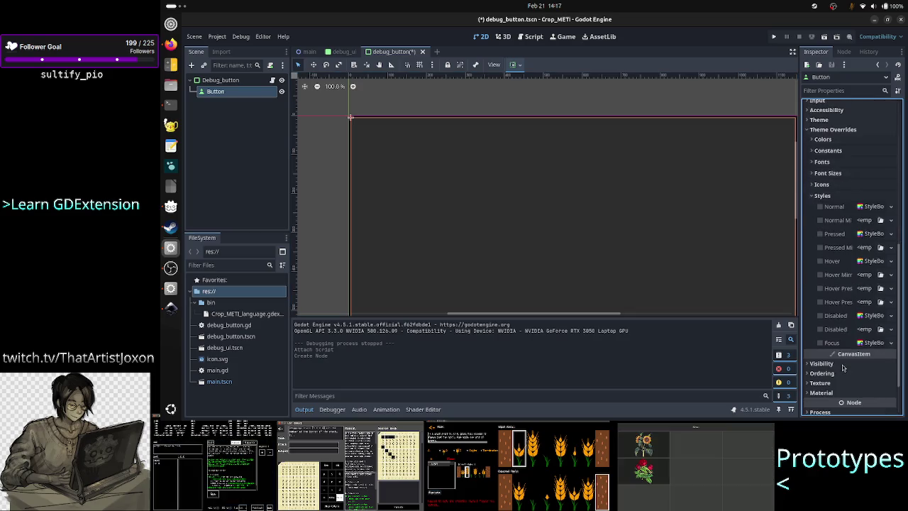
click(891, 206)
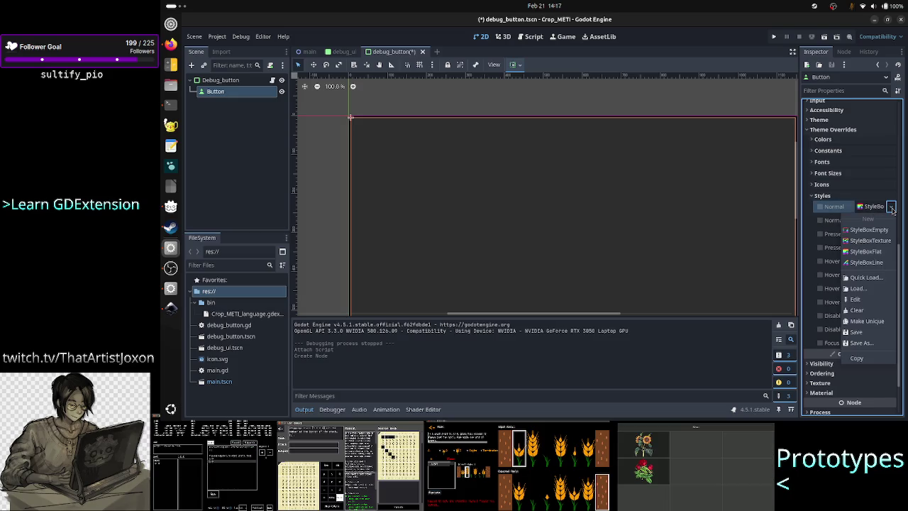
click(880, 230)
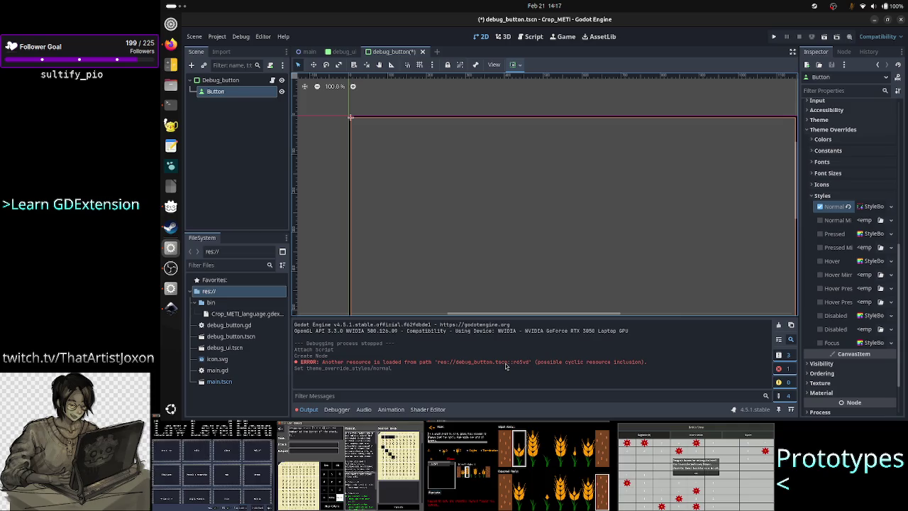
click(249, 83)
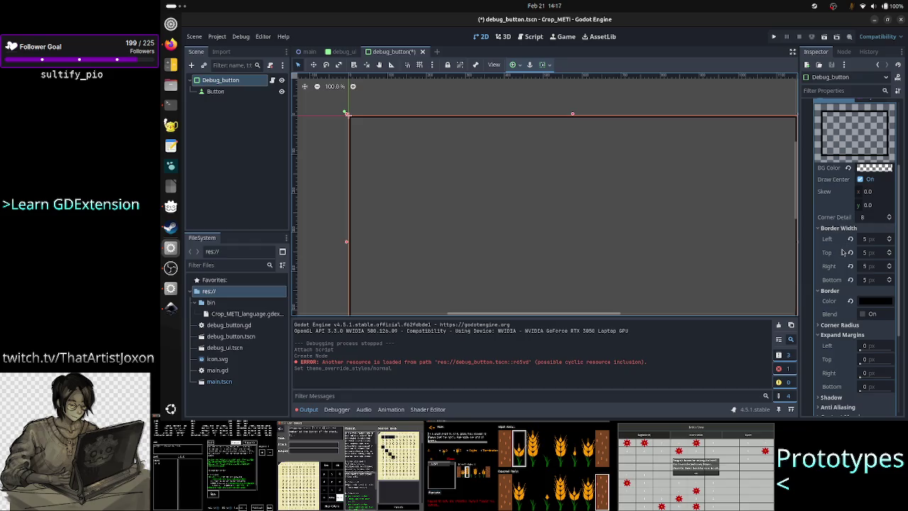
Set the Debug_button root's anchors preset to Full Rect, briefly checking the debug_ui scene
scroll(842, 252, up, 3)
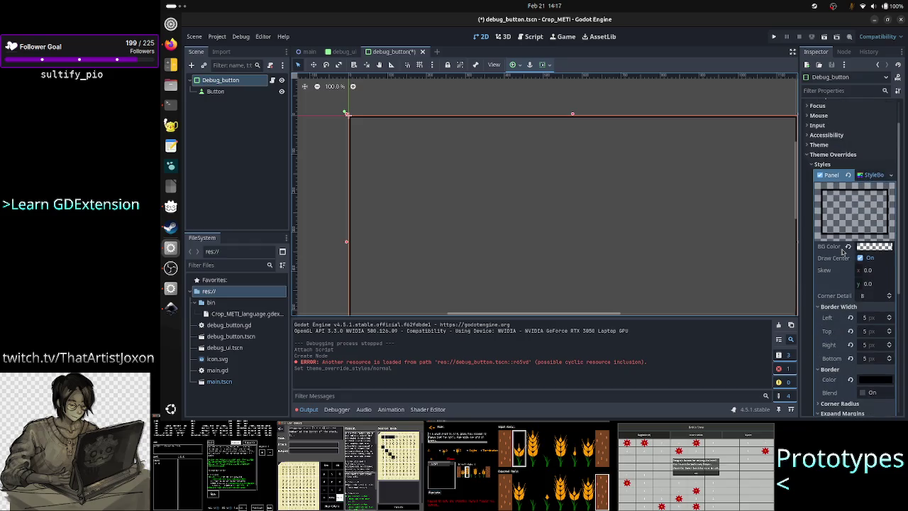
click(874, 176)
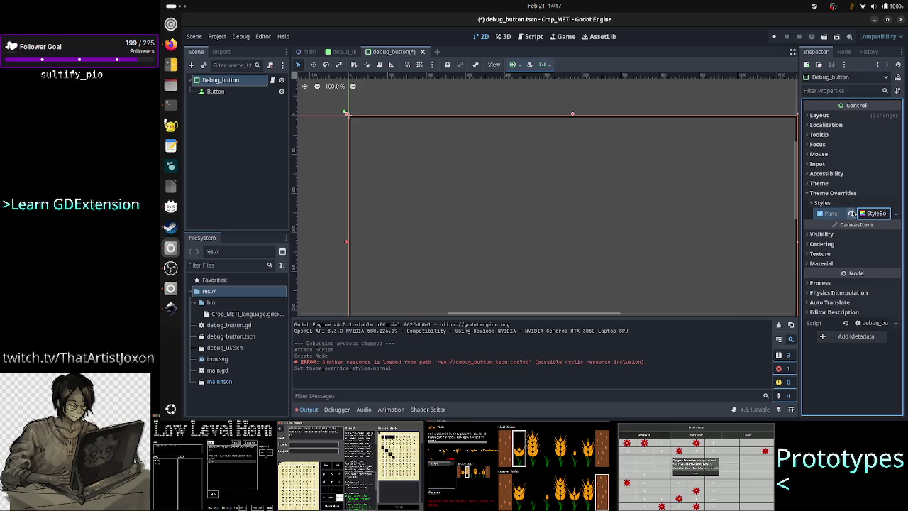
click(850, 117)
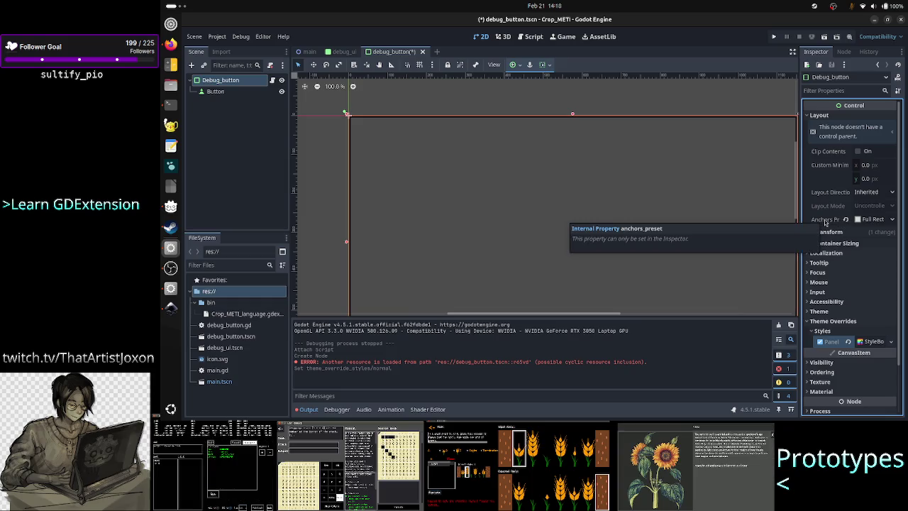
click(878, 219)
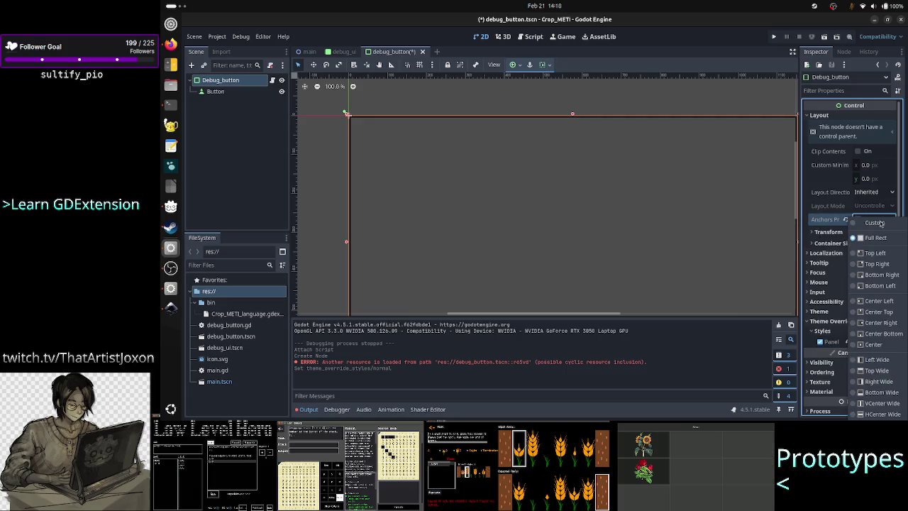
click(876, 238)
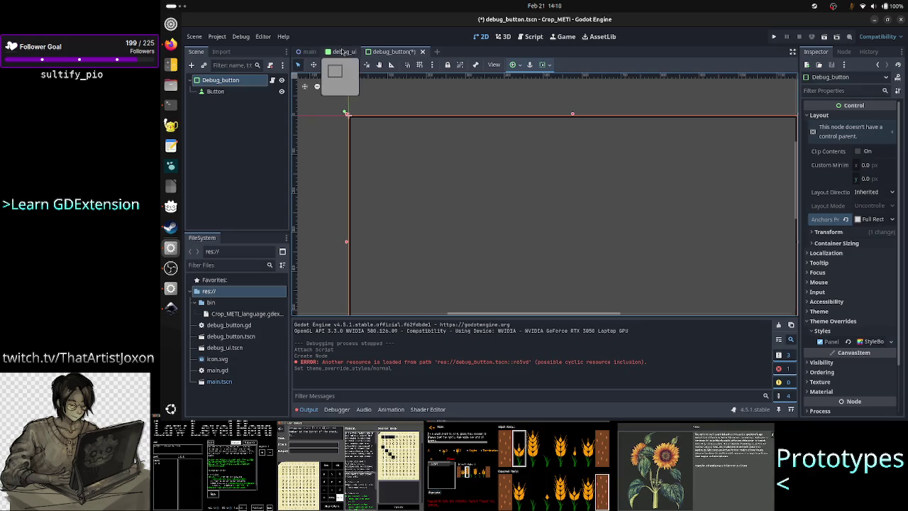
click(342, 52)
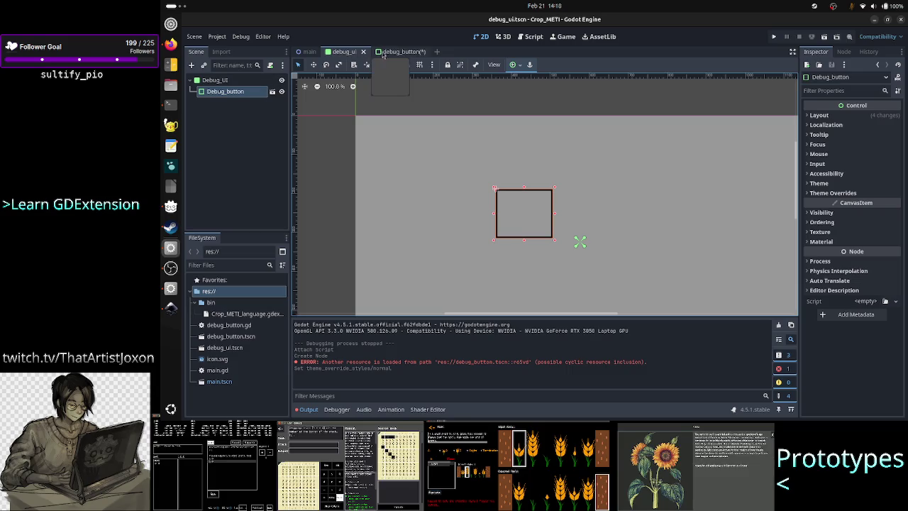
click(394, 52)
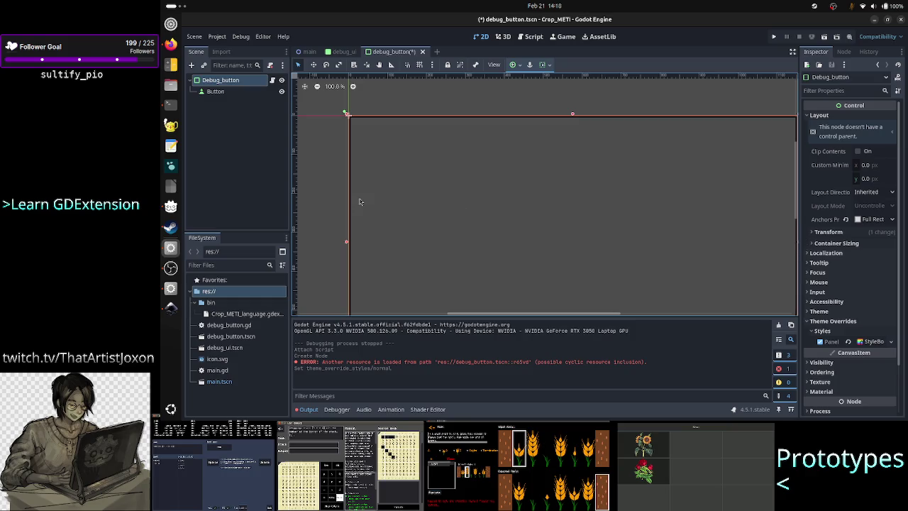
click(236, 97)
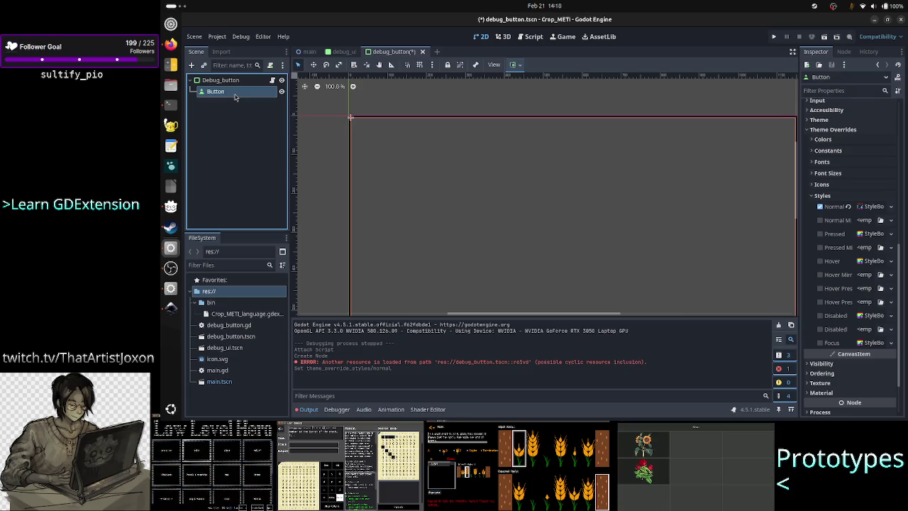
click(228, 81)
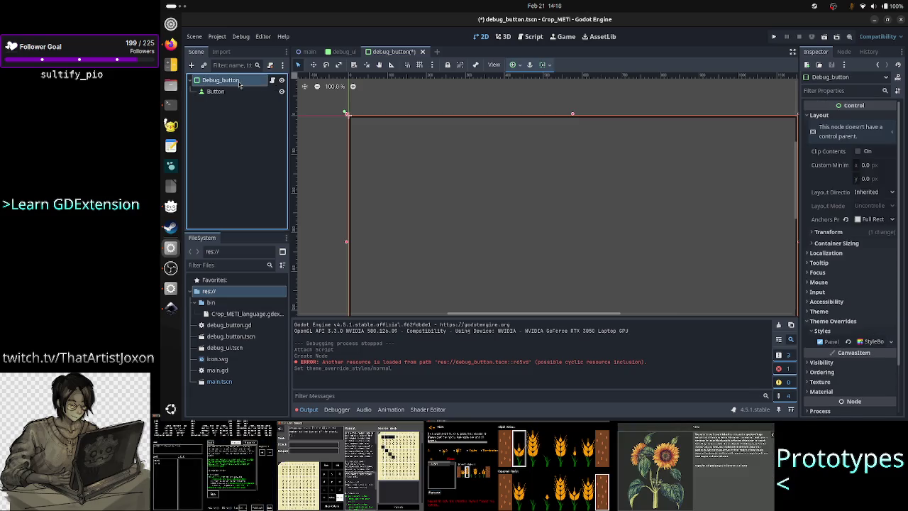
Change the Debug_button panel's border colour from black to grey 6d6d6d
scroll(879, 286, down, 2)
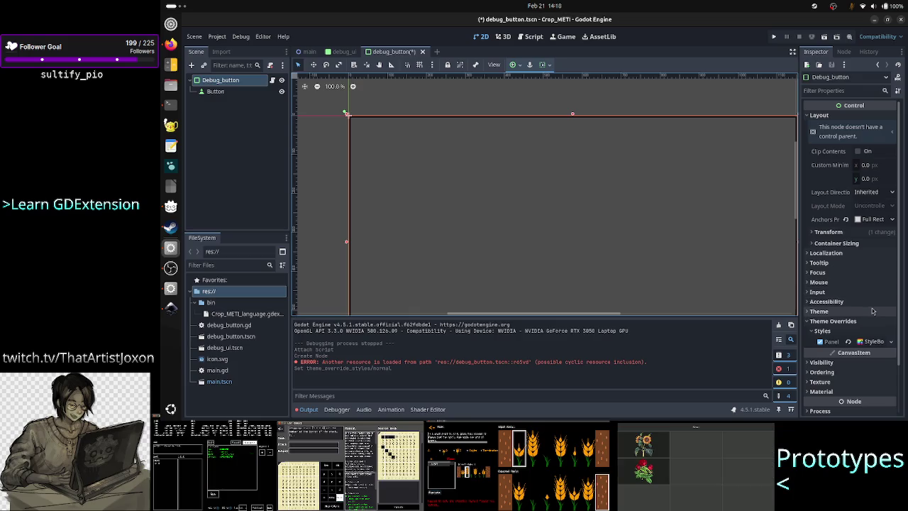
click(871, 285)
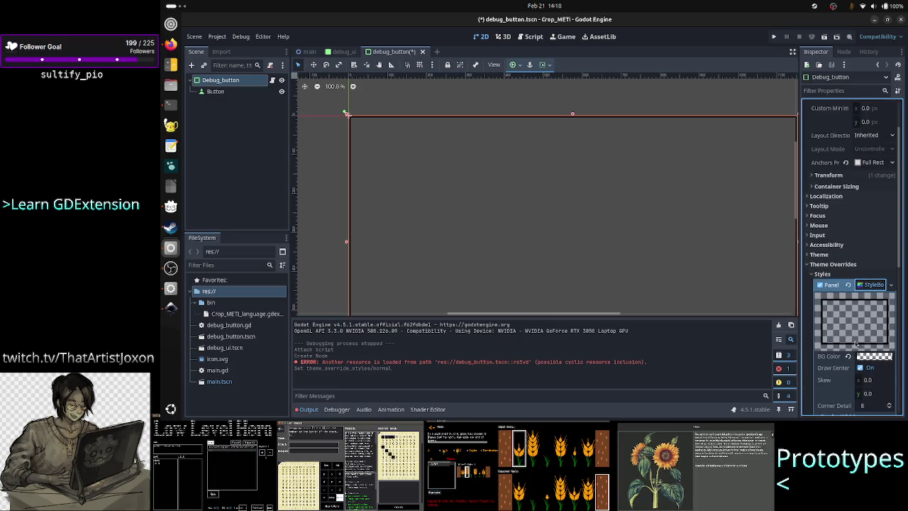
scroll(870, 348, down, 8)
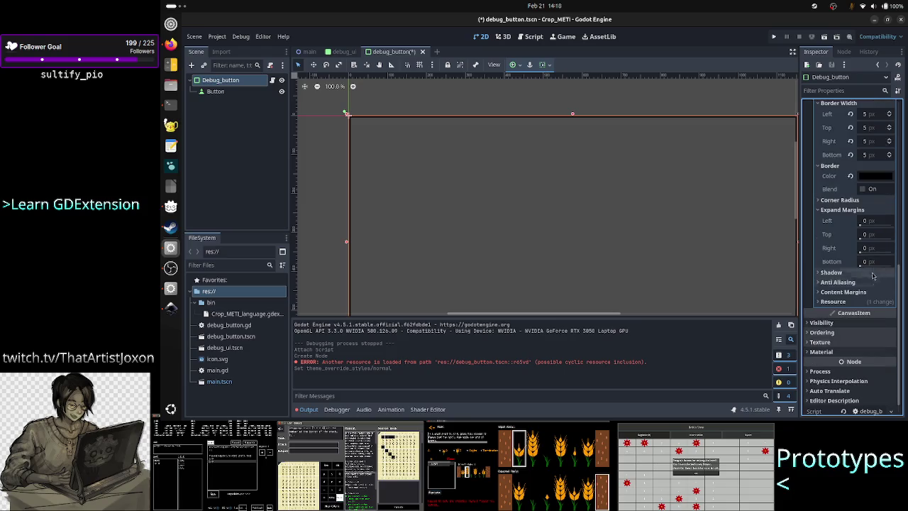
click(877, 178)
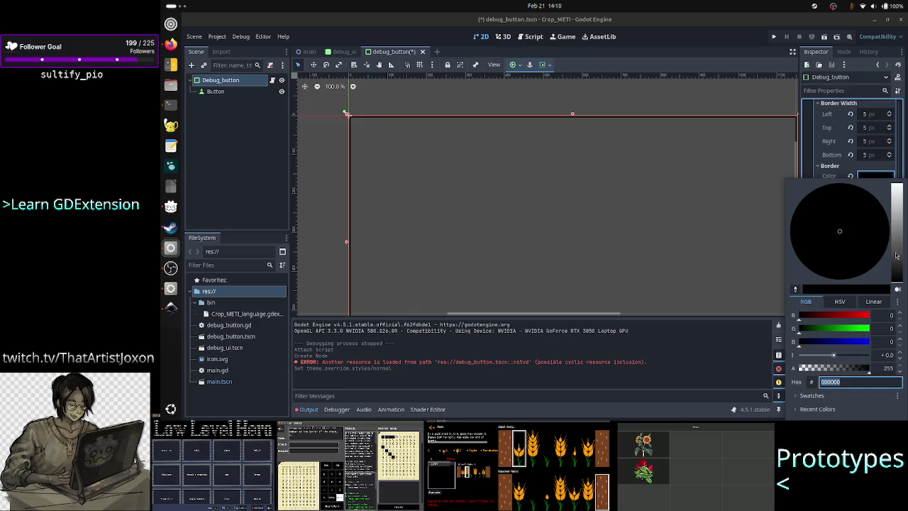
mouse_move(897, 261)
mouse_down()
mouse_move(897, 189)
mouse_move(899, 240)
mouse_up()
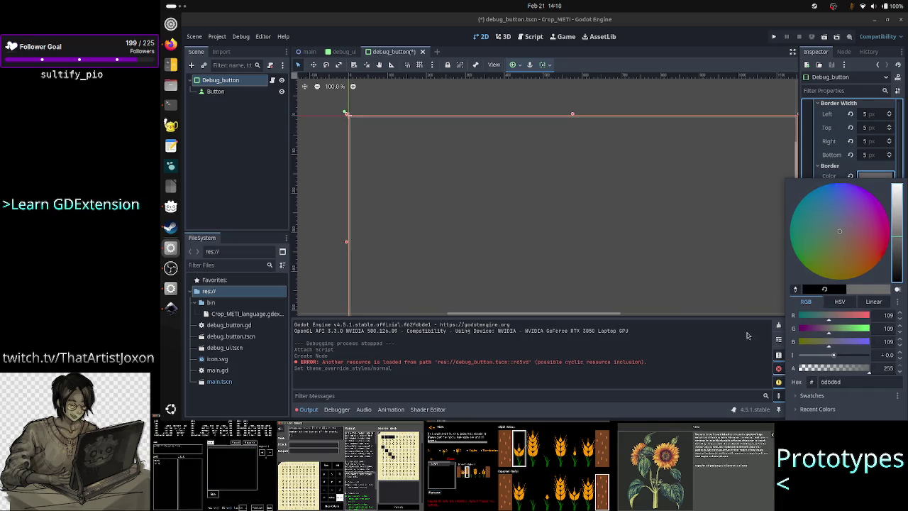
click(703, 414)
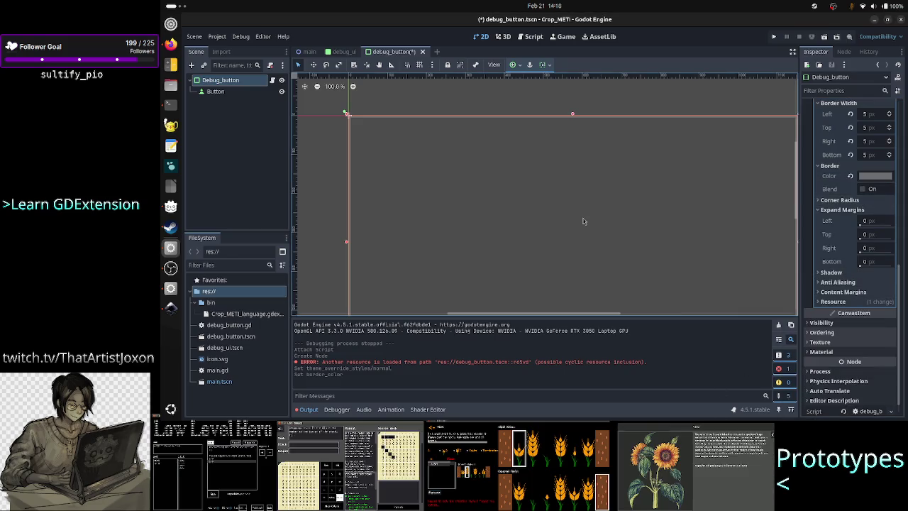
click(237, 99)
click(238, 93)
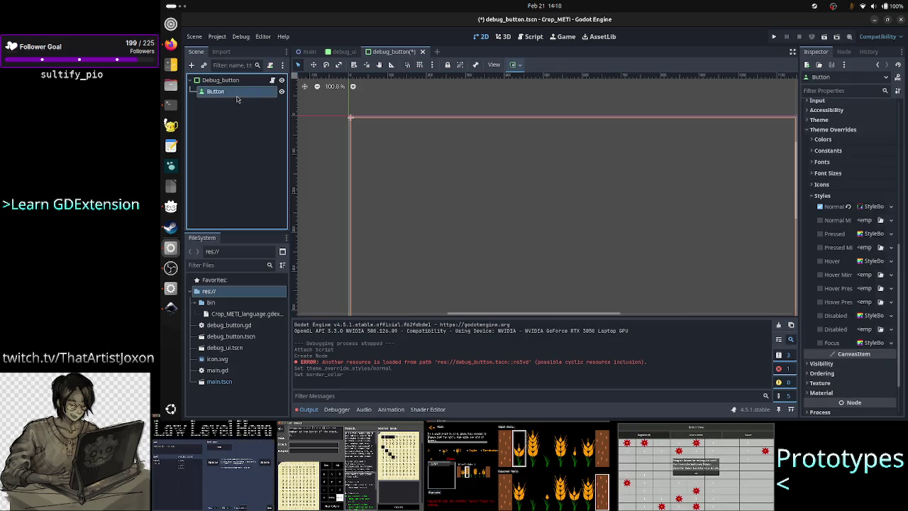
Check the Button's Icon texture options, leave it empty, and switch to Firefox
scroll(844, 166, up, 1)
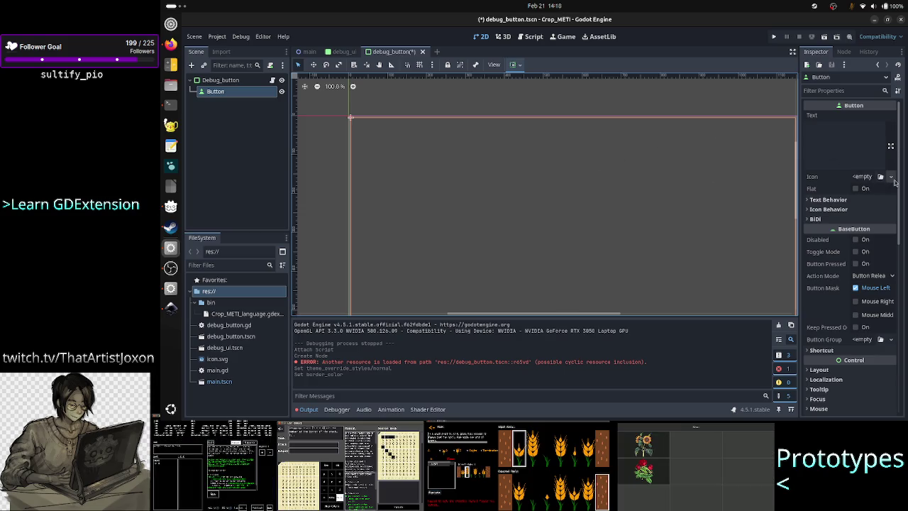
click(891, 177)
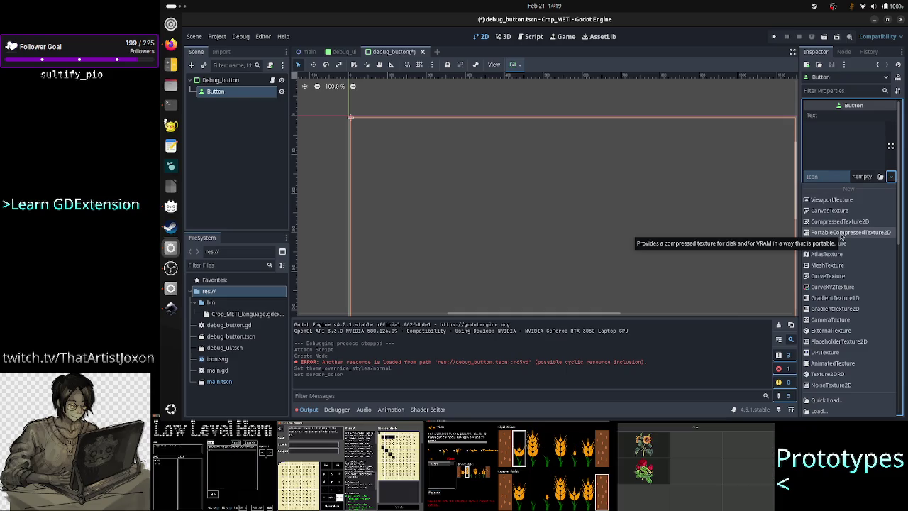
click(836, 149)
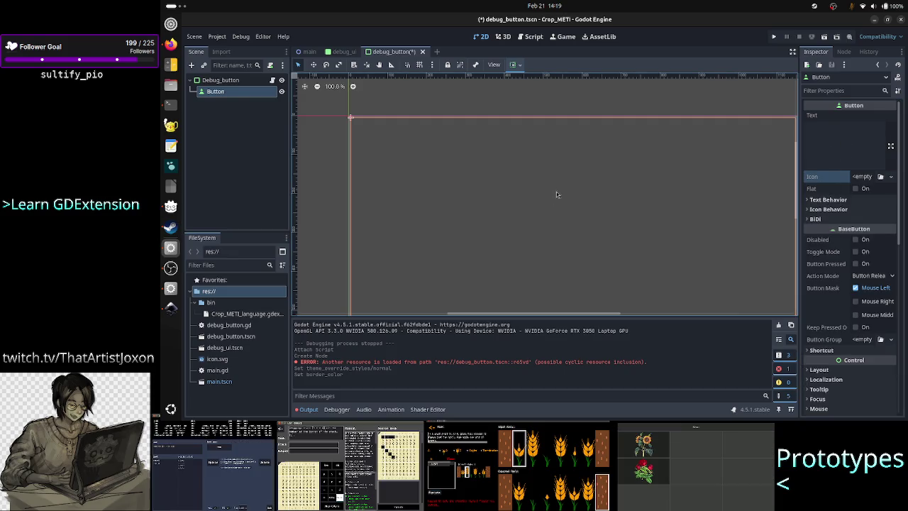
key(alt+Tab)
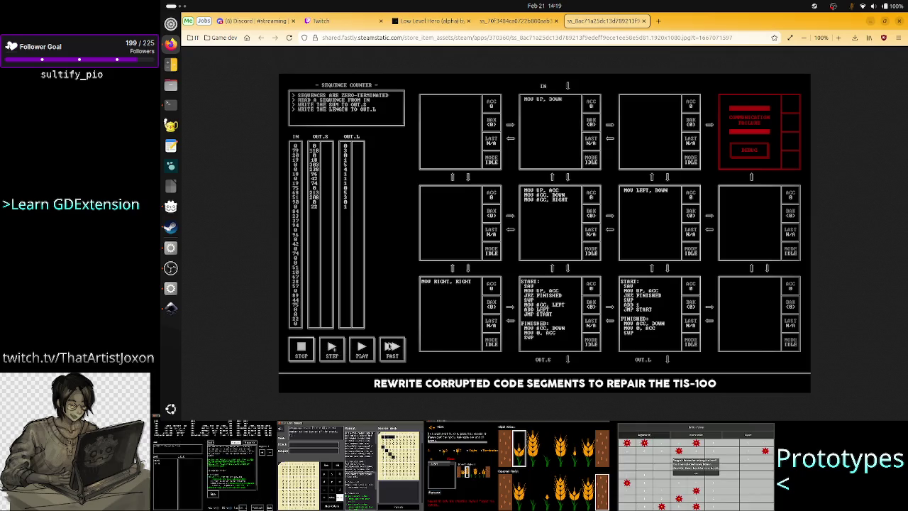
Switch from the TIS-100 screenshot back to the Godot editor
key(alt+Tab)
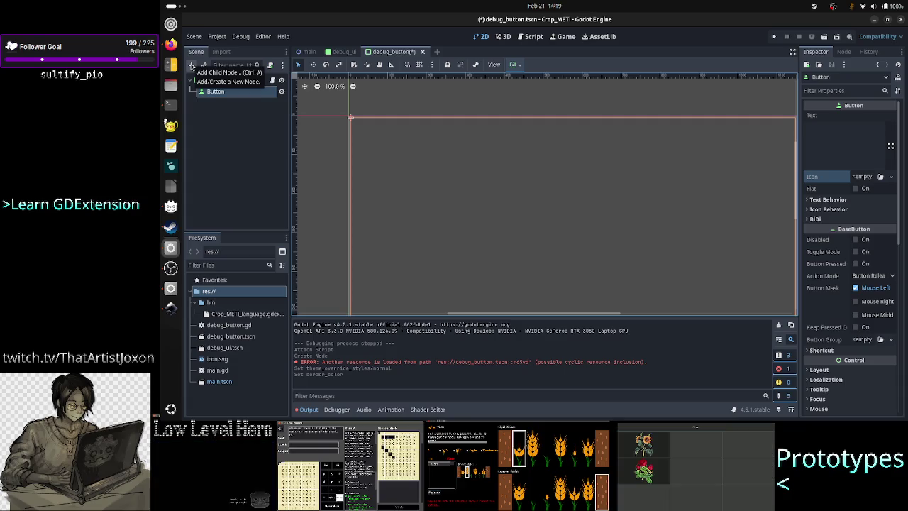
Add a TextureRect child node and drag it to roughly 288 by 113
click(191, 65)
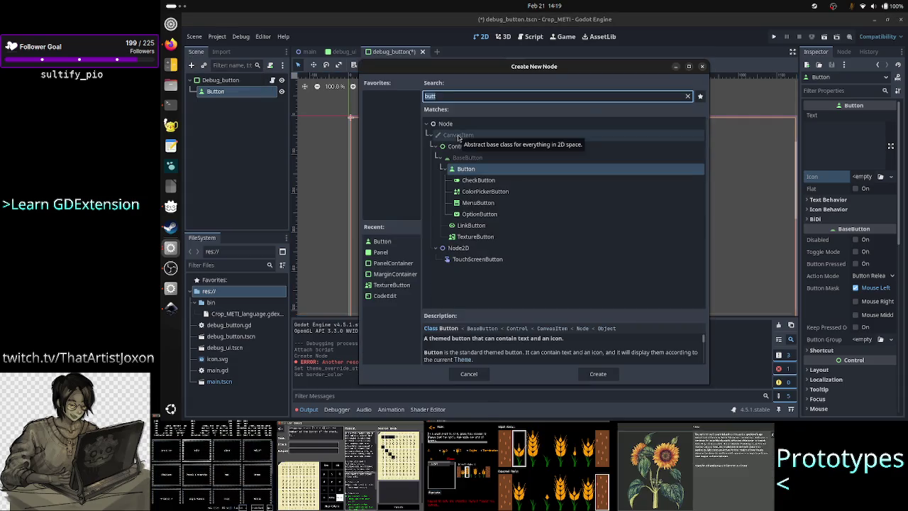
text(sprite)
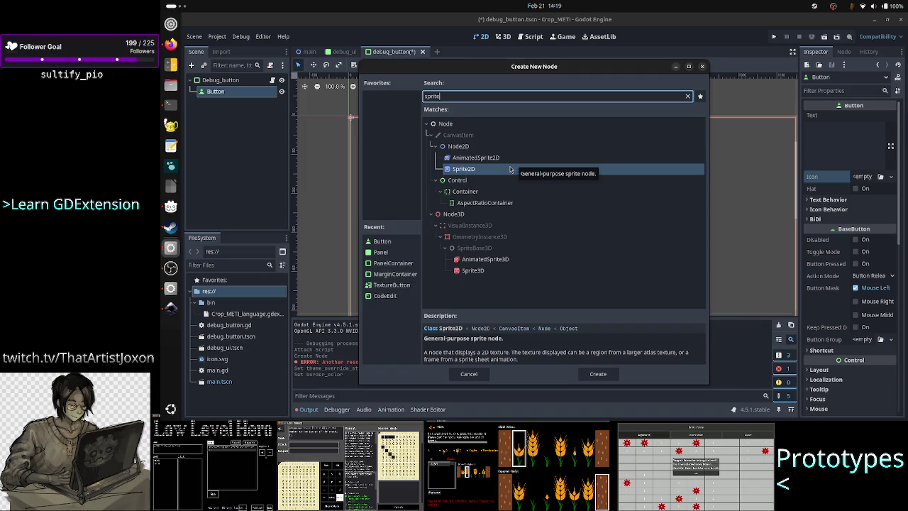
key(BackSpace)
key(BackSpace)
key(BackSpace)
text(textu)
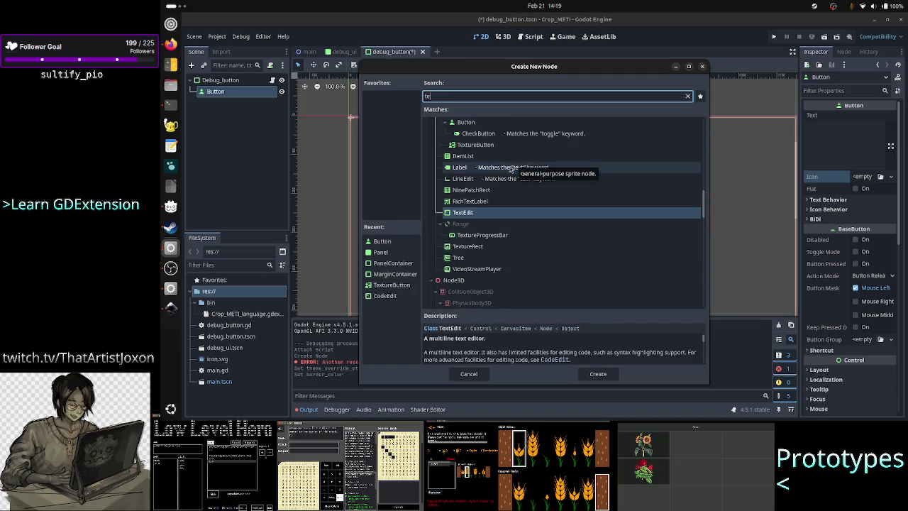
double_click(474, 203)
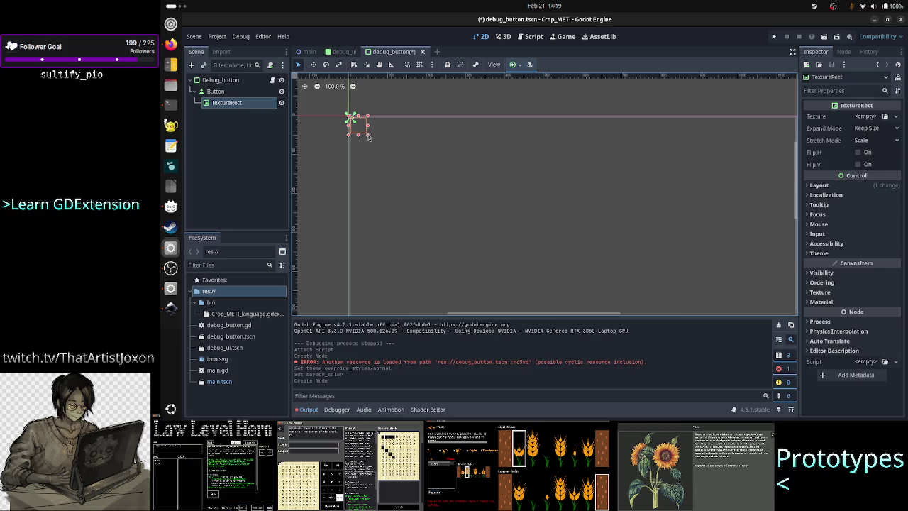
drag(367, 136, 553, 196)
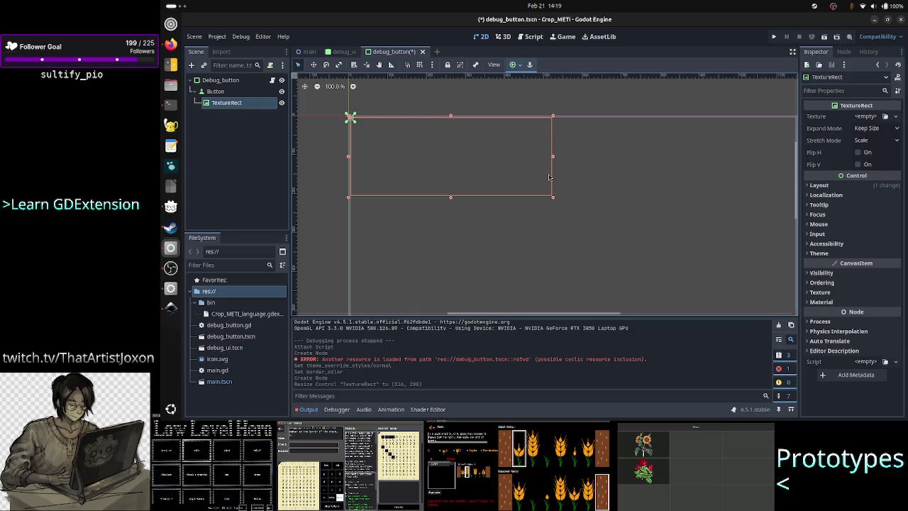
Anchor the TextureRect with the Full Rect preset so it fills the viewport
click(520, 67)
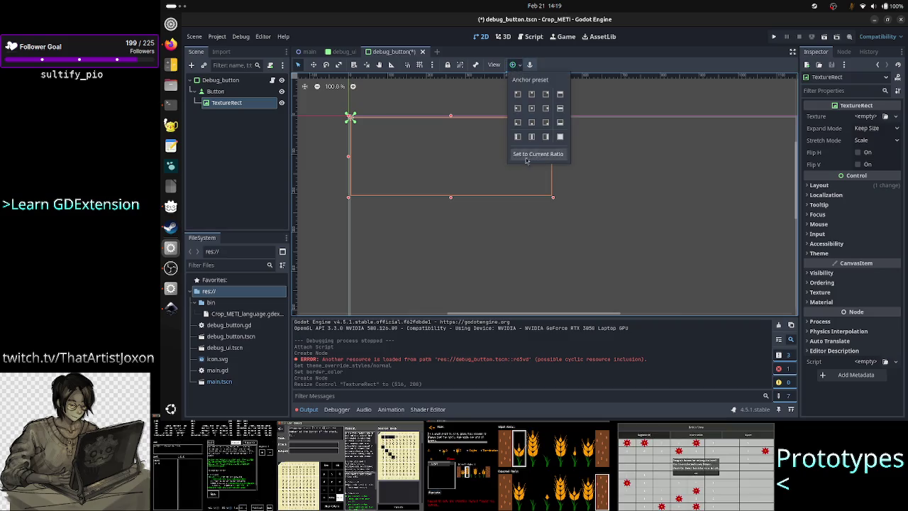
click(559, 137)
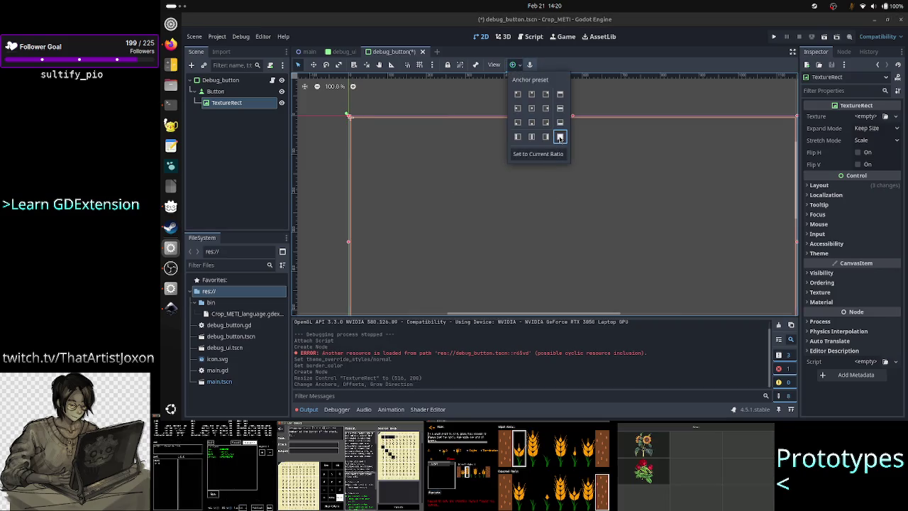
click(248, 171)
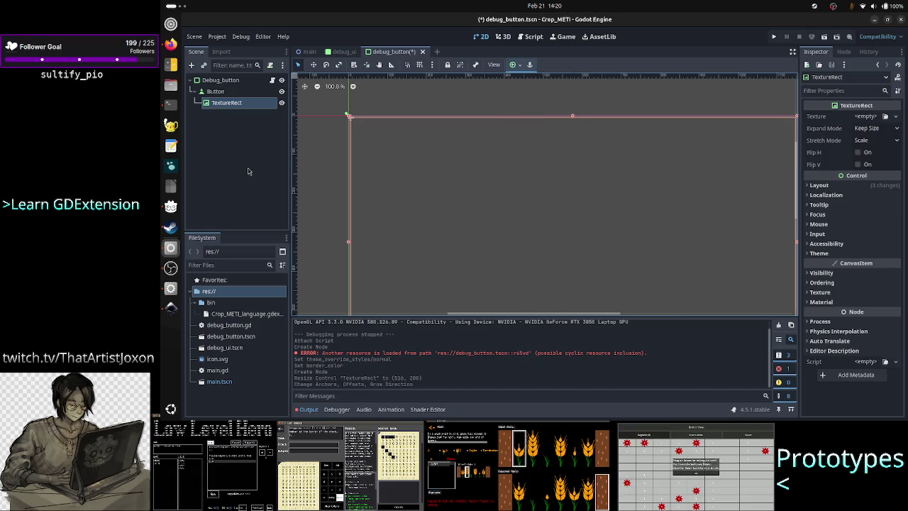
click(245, 91)
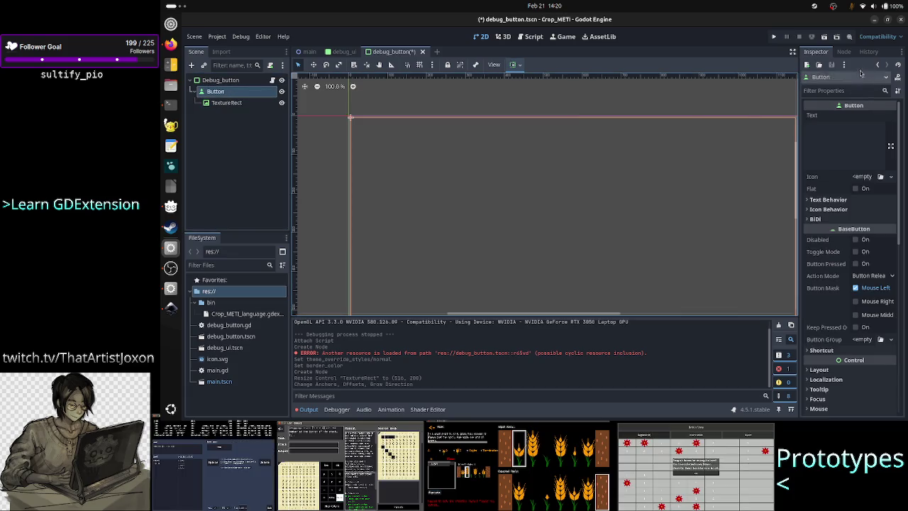
Connect the Button's pressed signal to a new handler in debug_button.gd
click(844, 51)
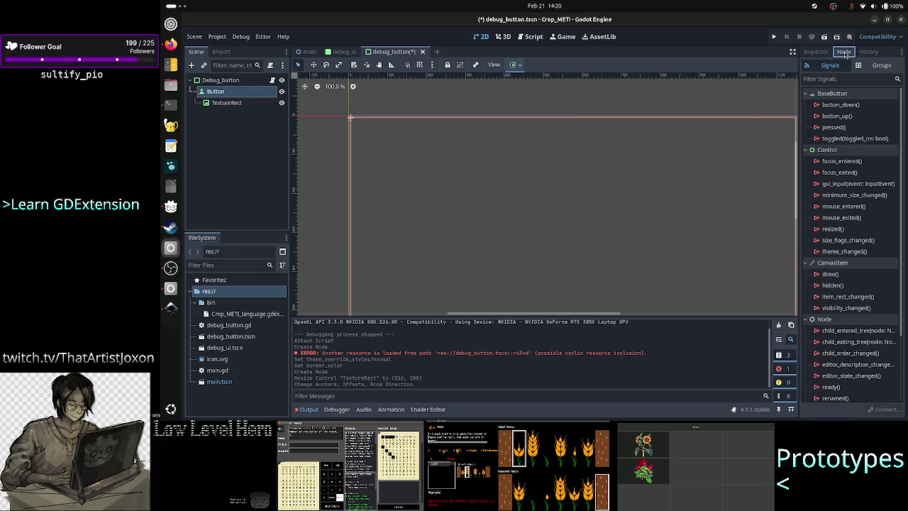
double_click(851, 128)
click(577, 297)
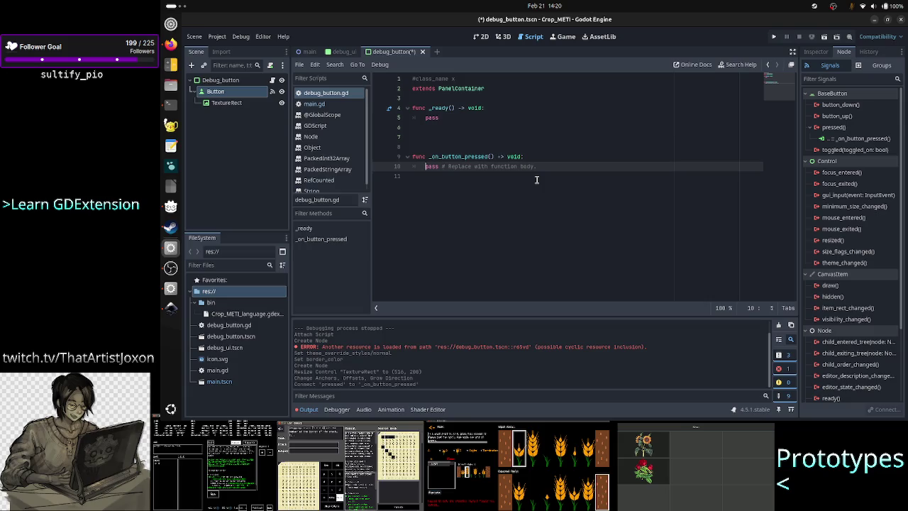
Delete the unused _ready function, the commented class_name line and the placeholder pass
key(Up)
key(Up)
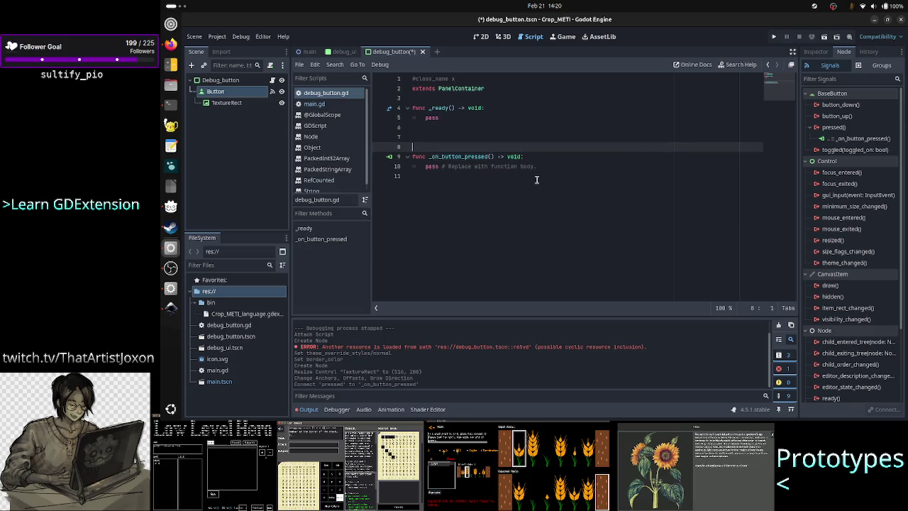
key(shift+Up)
key(shift+Up)
key(shift+Up)
key(BackSpace)
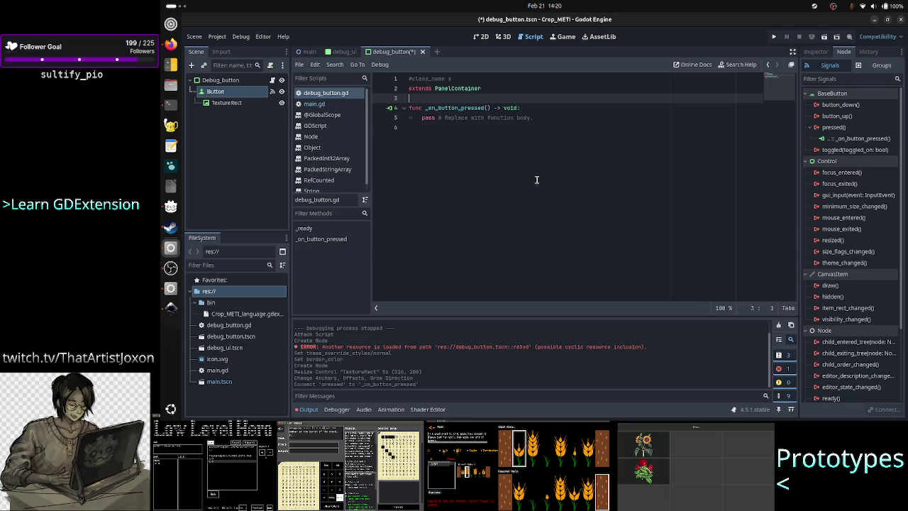
key(Up)
key(Up)
key(shift+End)
key(BackSpace)
key(Delete)
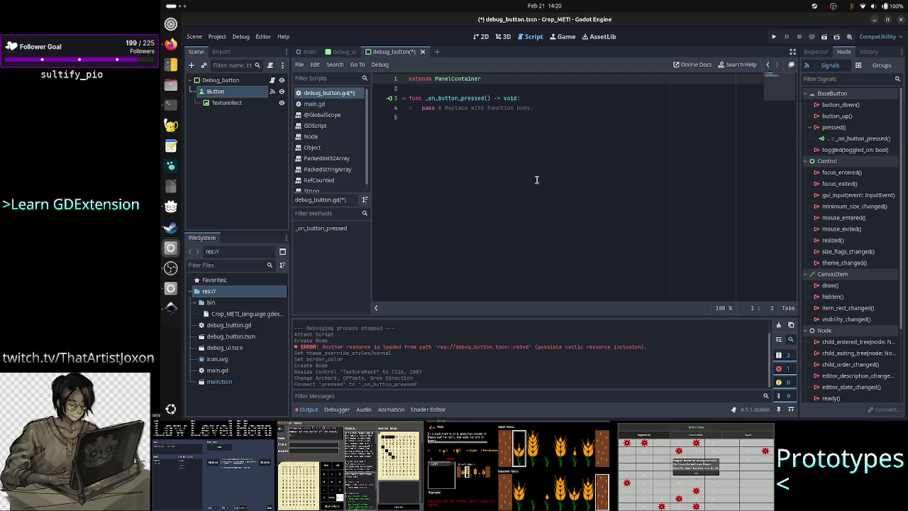
key(Down)
key(Down)
key(Down)
key(shift+Down)
key(BackSpace)
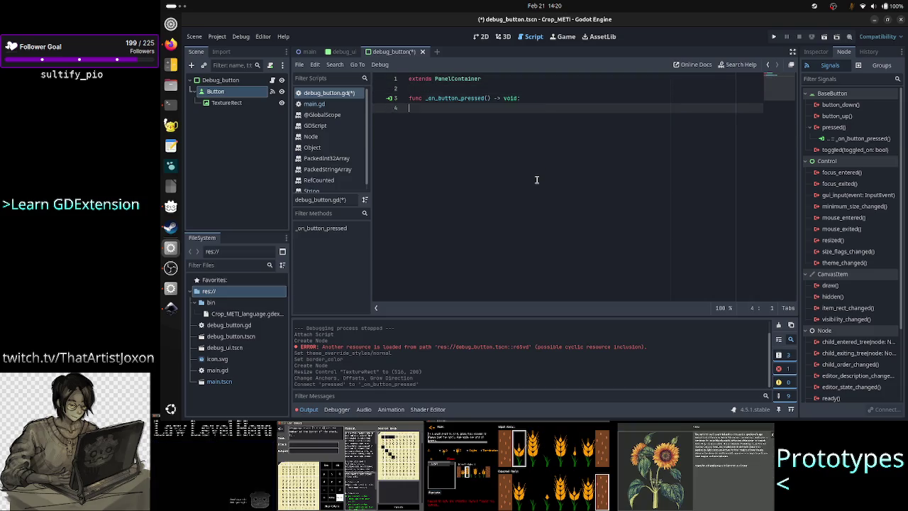
Make the handler print "debug button pressed" and save the script
text(print("bu)
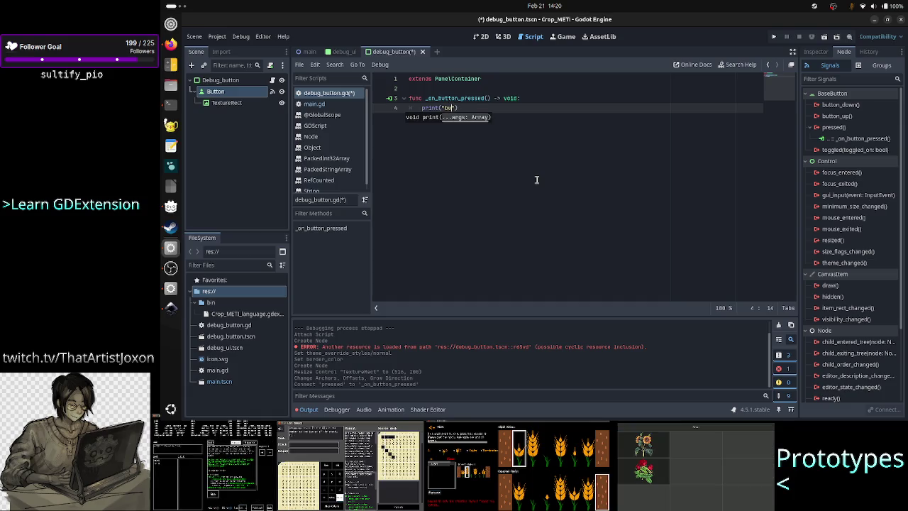
key(BackSpace)
key(BackSpace)
text(debug butto)
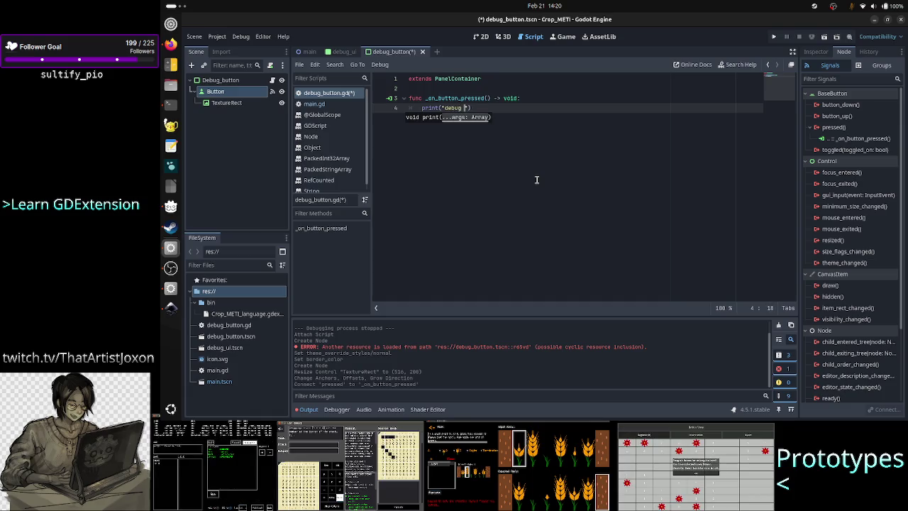
text(n pressed")
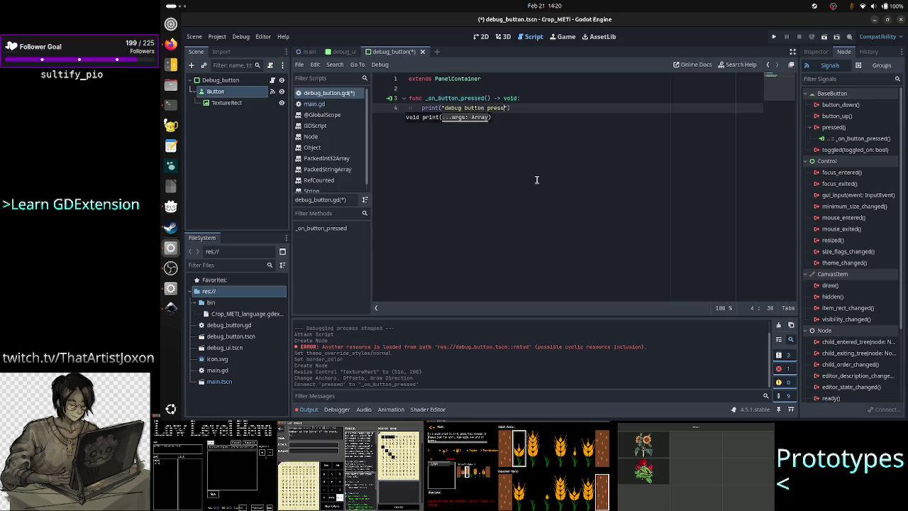
text())
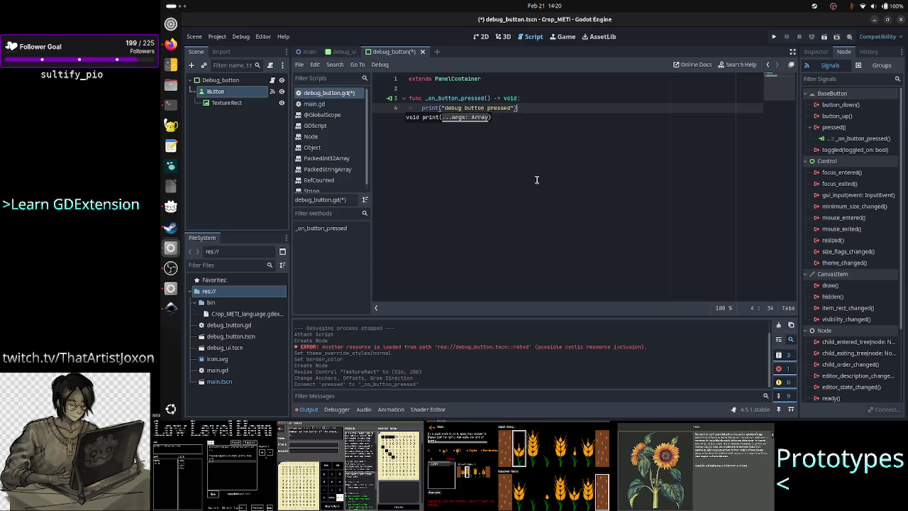
key(Return)
key(BackSpace)
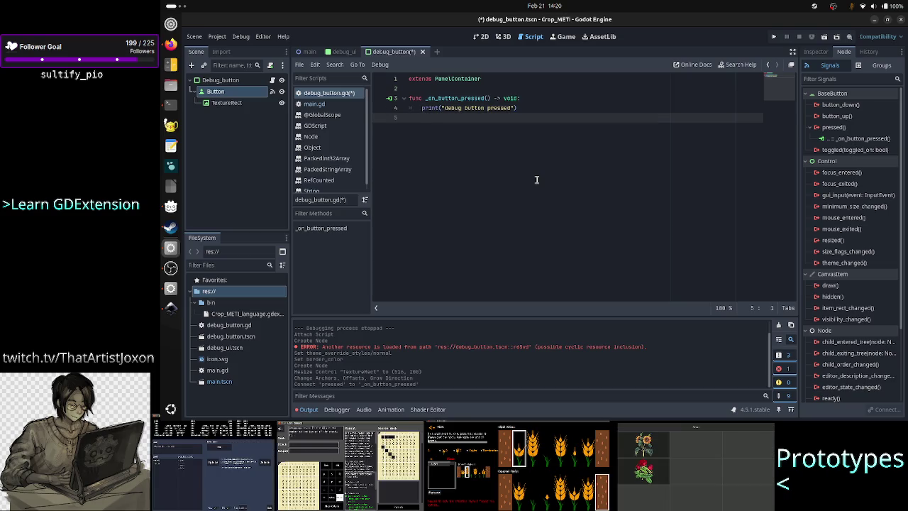
key(ctrl+s)
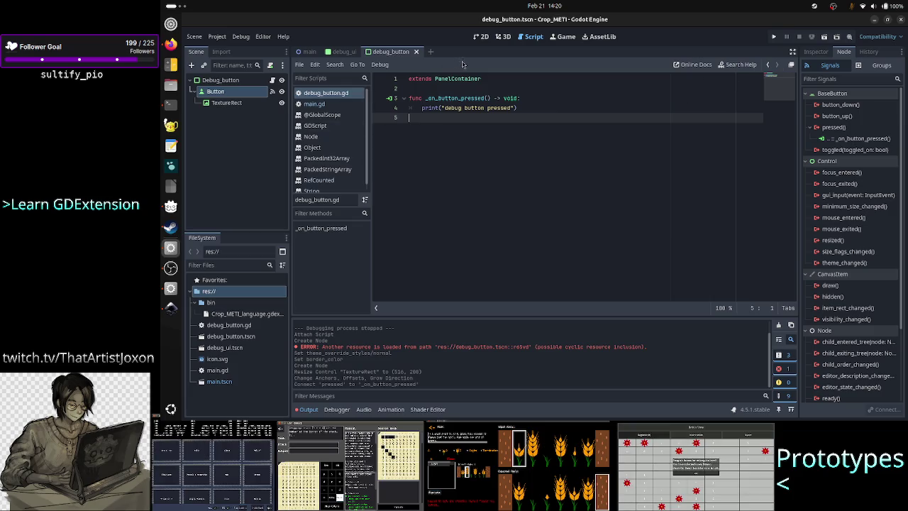
click(475, 41)
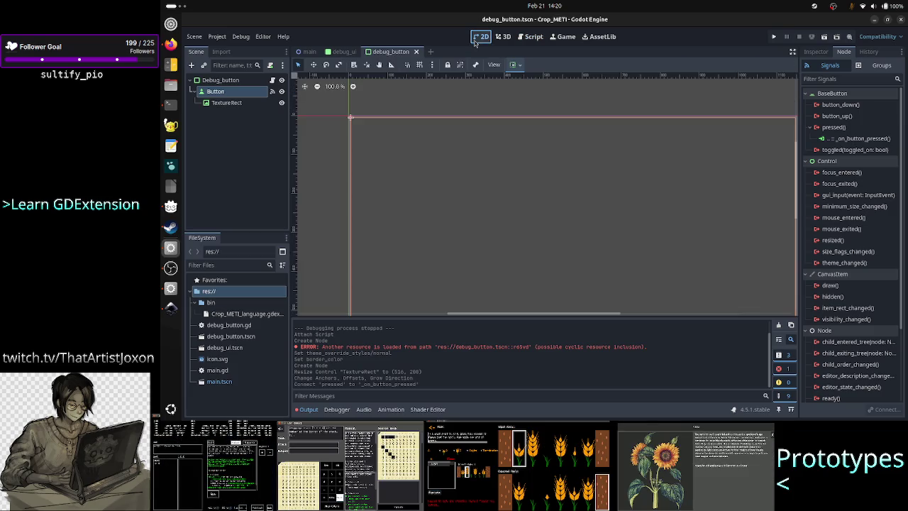
Anchor the TextureRect to the viewport centre with the Center layout preset
click(244, 104)
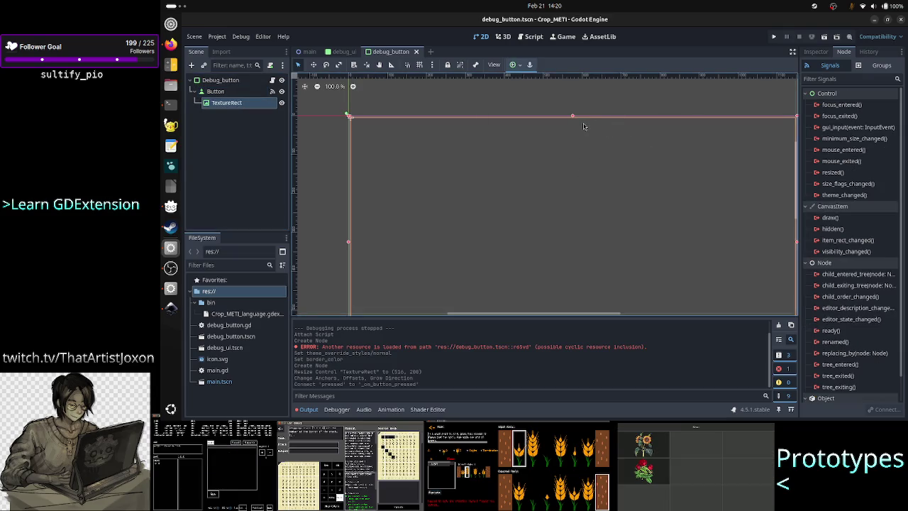
click(517, 65)
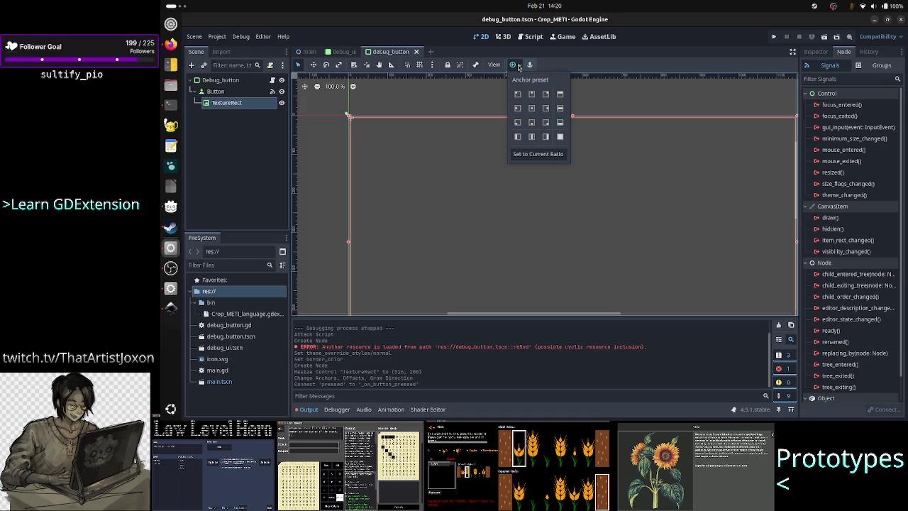
click(532, 109)
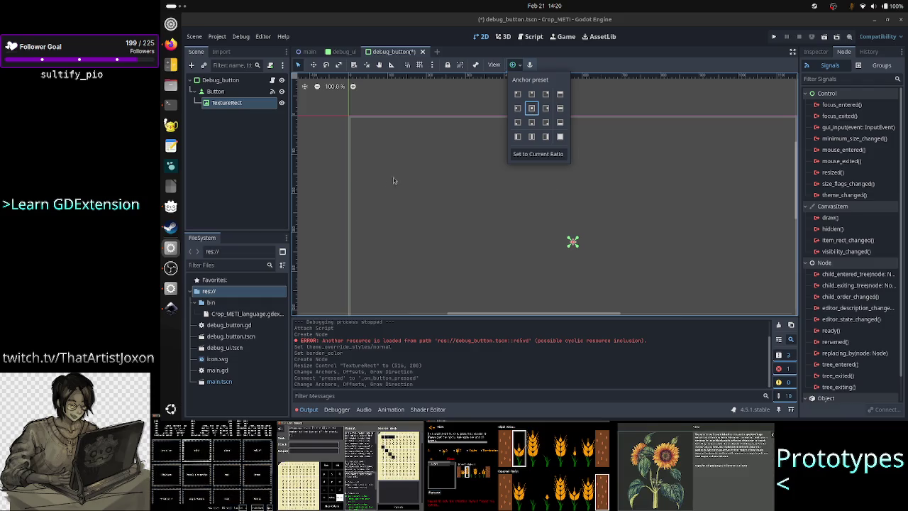
Review the TextureRect's properties in the Inspector, then bring Firefox forward
click(816, 51)
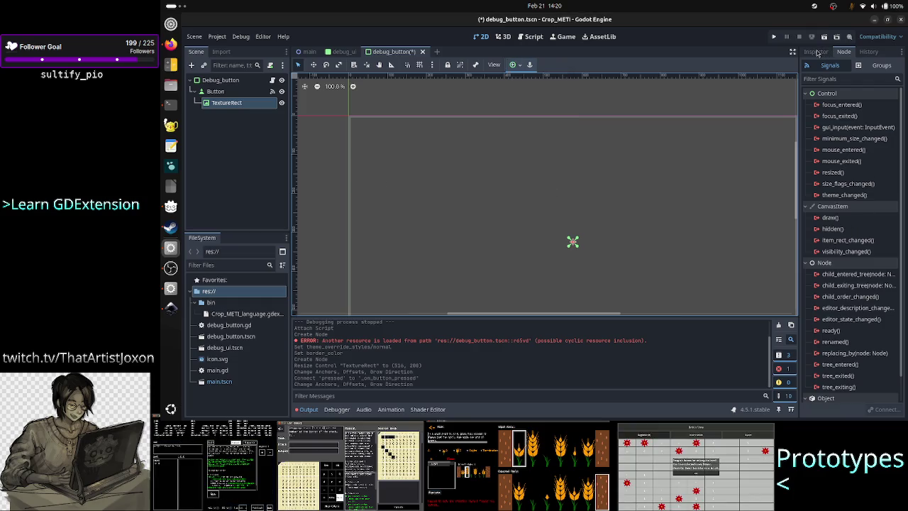
click(816, 51)
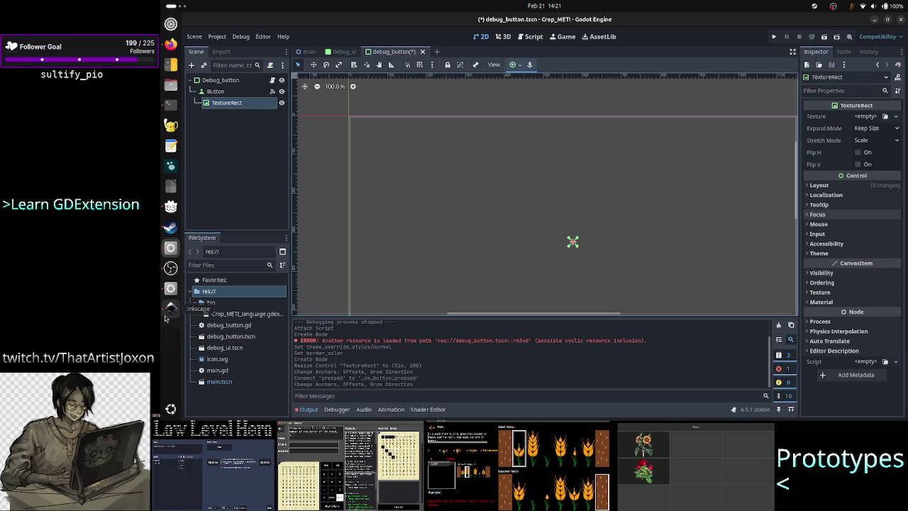
click(170, 44)
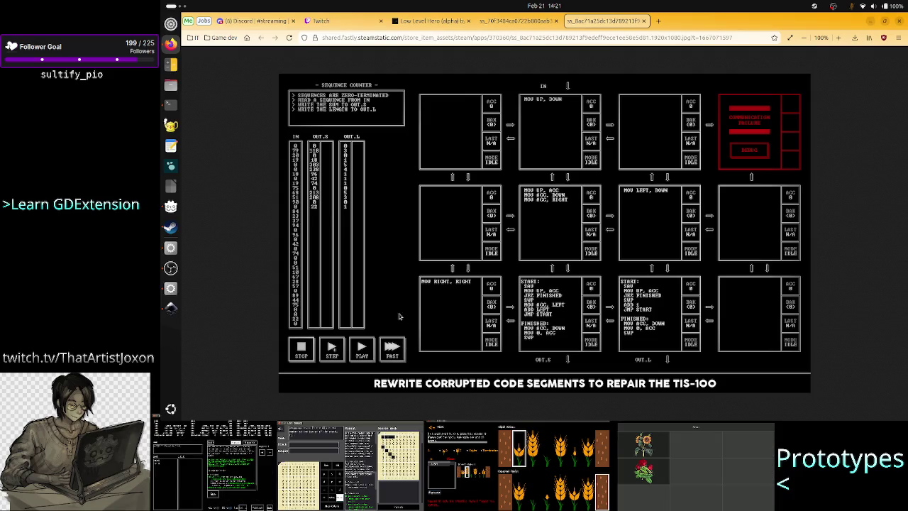
Cycle windows with Alt+Tab and bring Inkscape's blank New document 2 forward
key(alt+Tab)
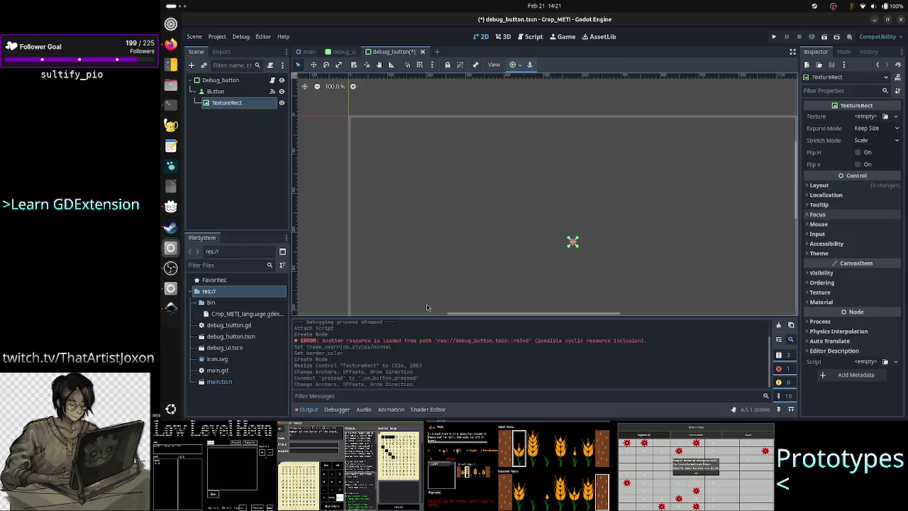
click(171, 310)
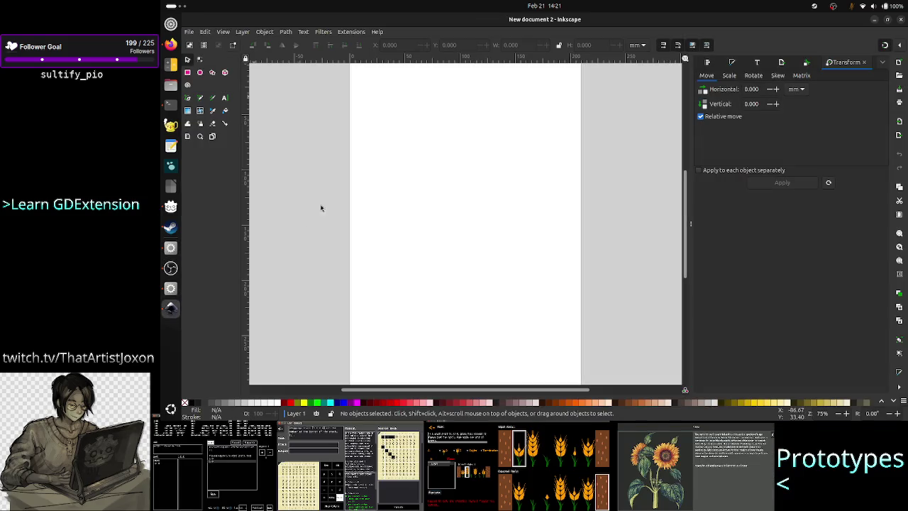
Draw a green rounded rectangle, about 64.8 × 51.6 mm, in the upper middle of the page, then show its PNG export settings
click(188, 73)
drag(429, 148, 500, 203)
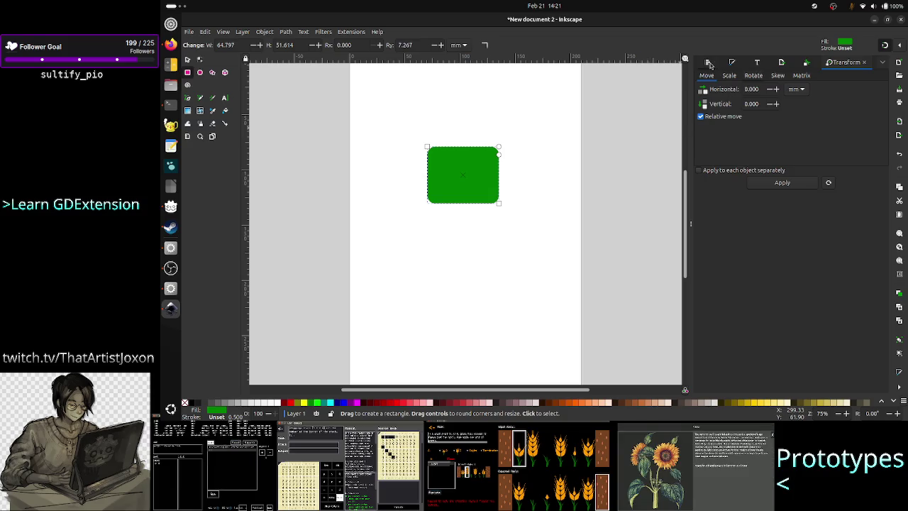
click(807, 64)
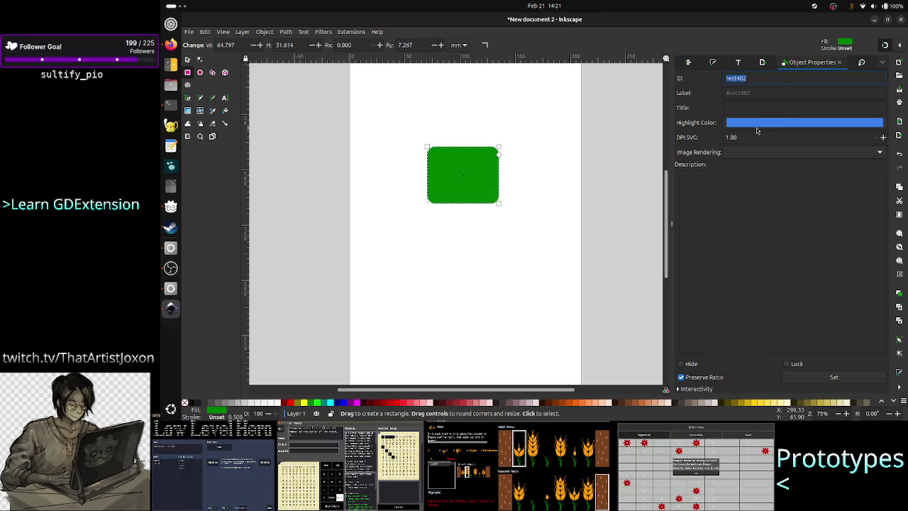
click(760, 63)
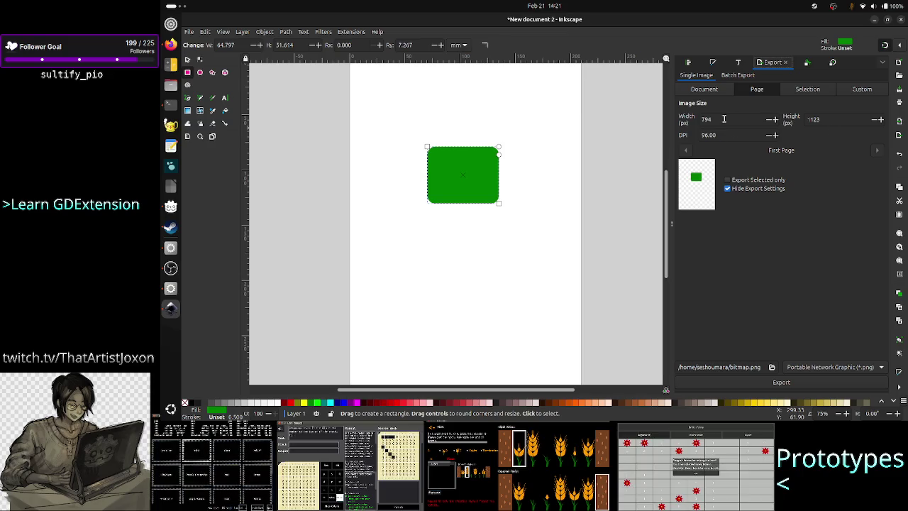
Set the PNG export width and height both to 64 px
click(724, 118)
text(64)
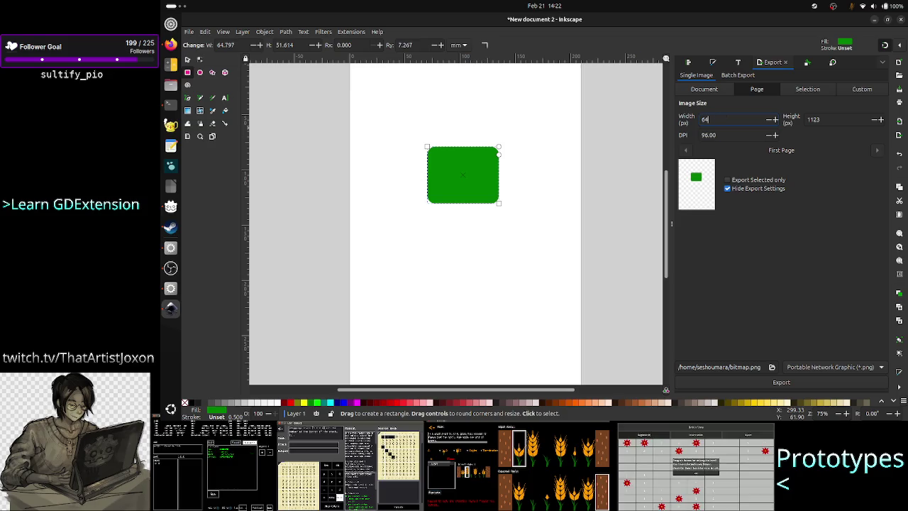
key(Return)
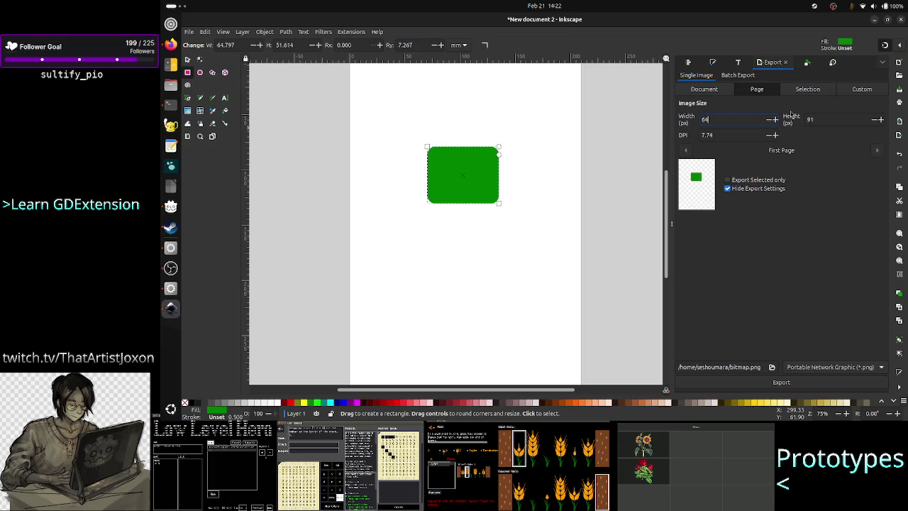
click(823, 119)
key(BackSpace)
key(BackSpace)
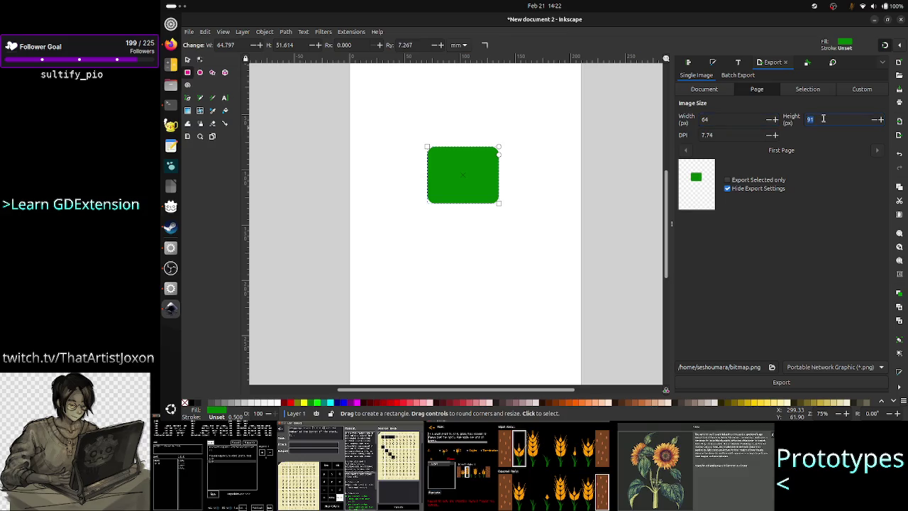
text(64)
key(Return)
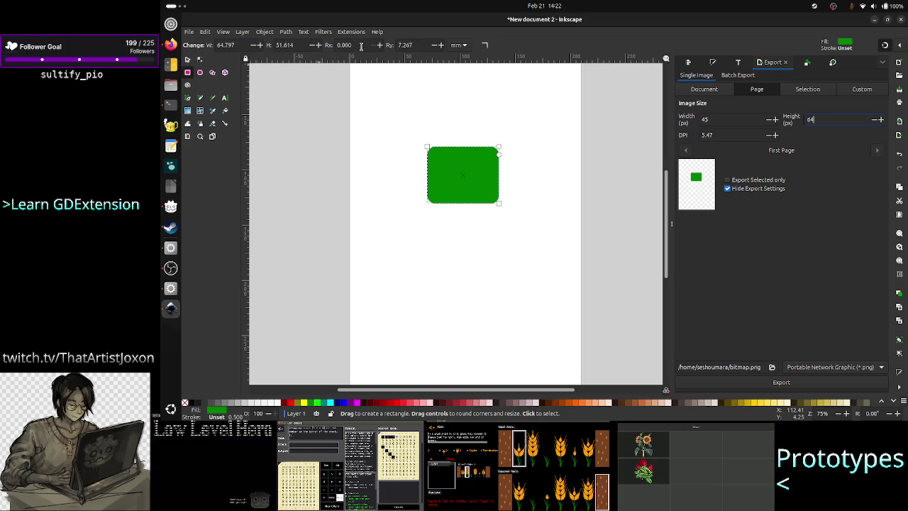
Switch the rectangle toolbar to px, set width 64, then deselect it
click(467, 47)
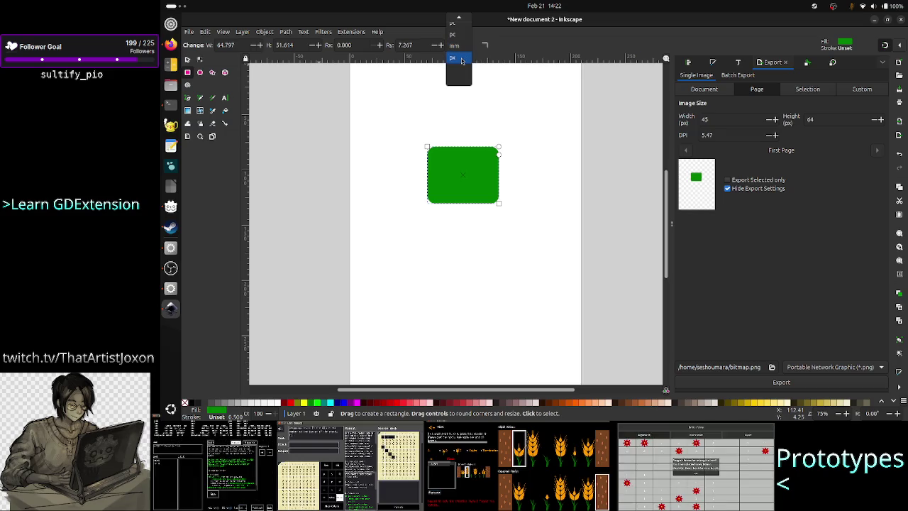
click(462, 59)
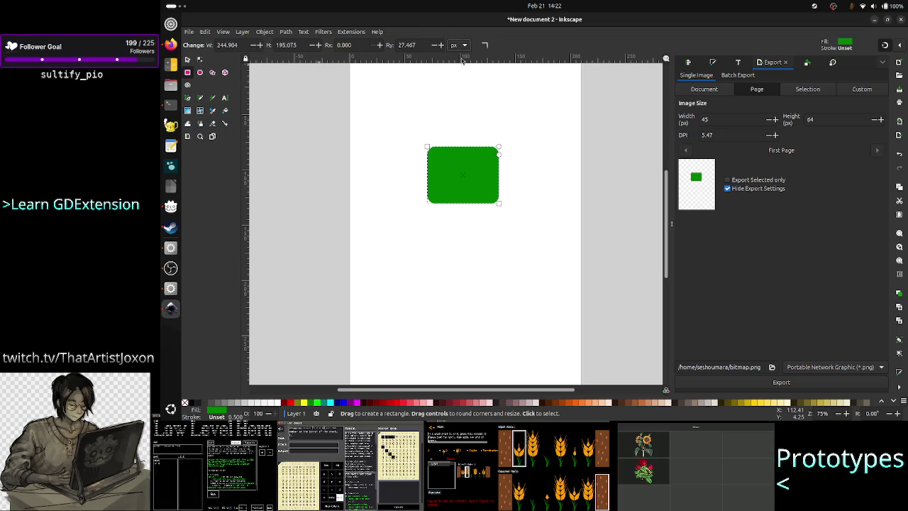
click(246, 45)
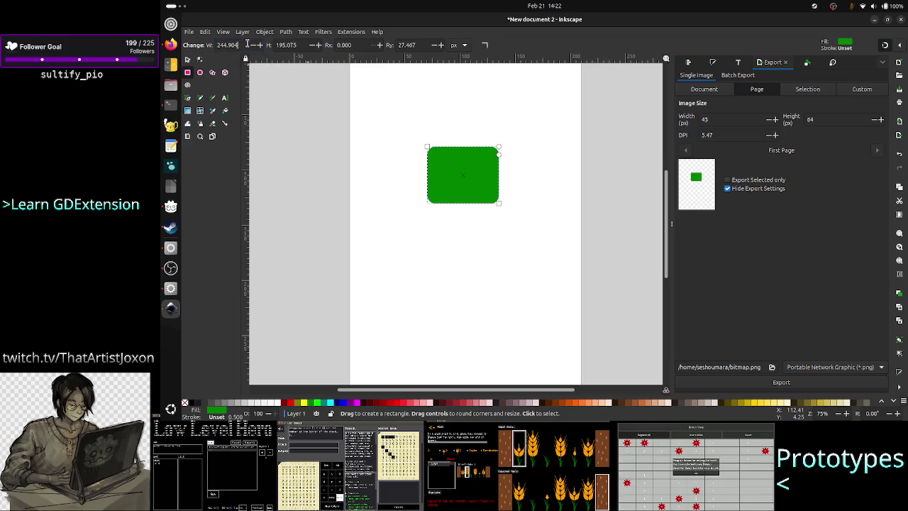
key(ctrl+a)
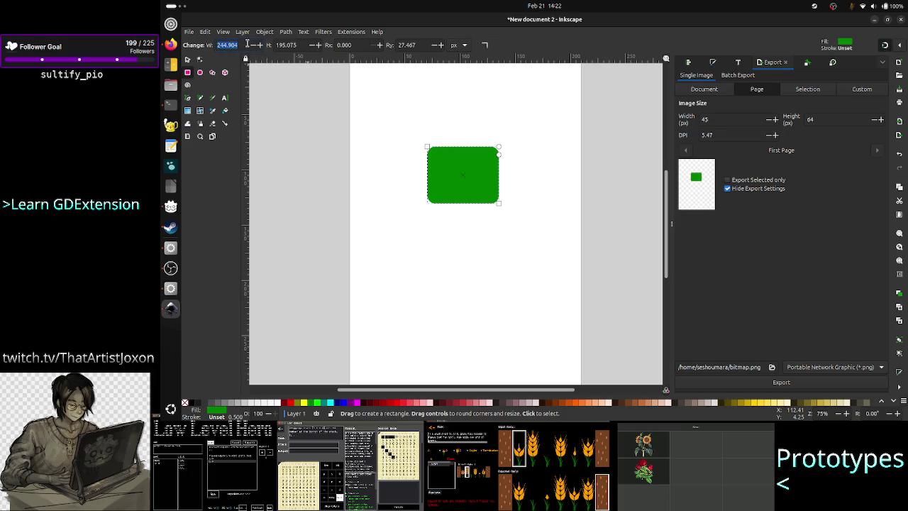
text(64)
key(Return)
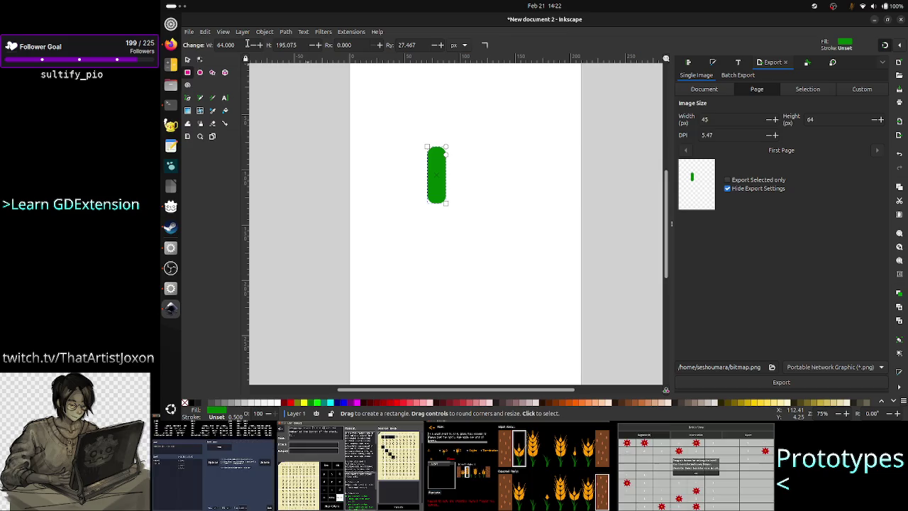
click(189, 60)
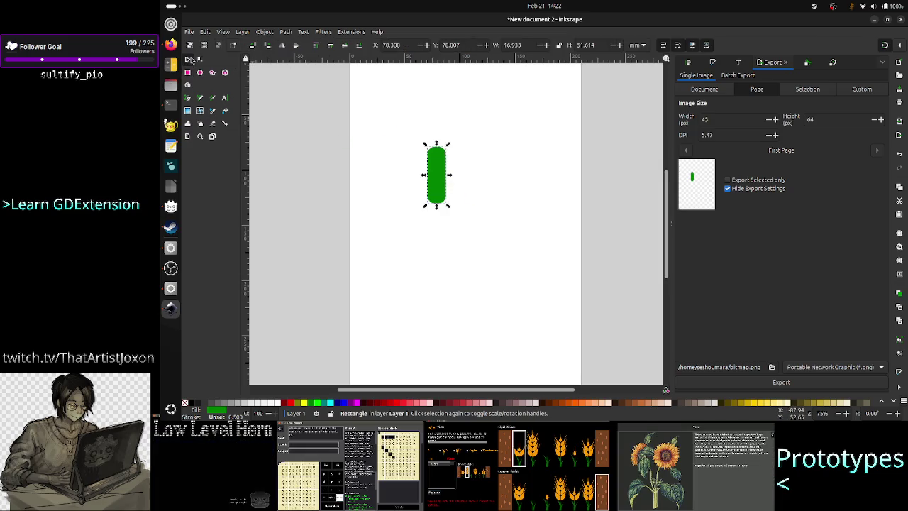
click(491, 164)
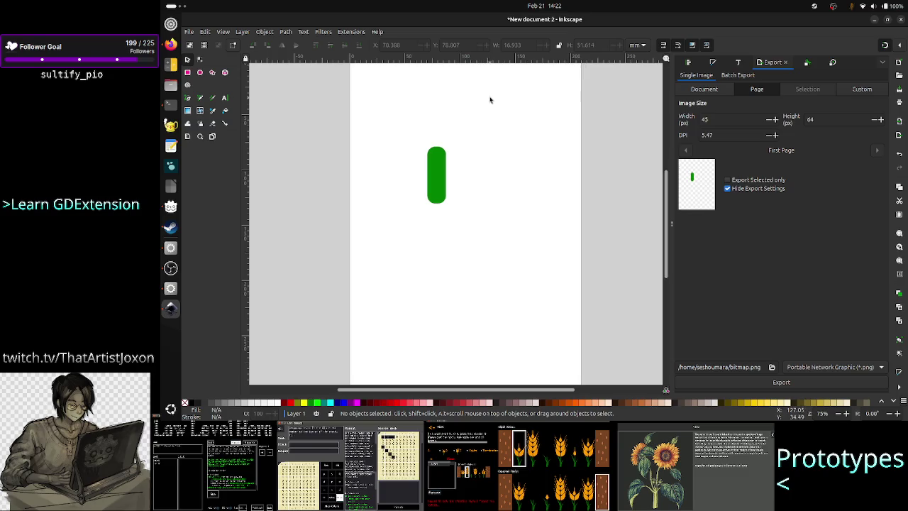
Enter 64 for export width and height, then export the whole Document at width 64
double_click(737, 118)
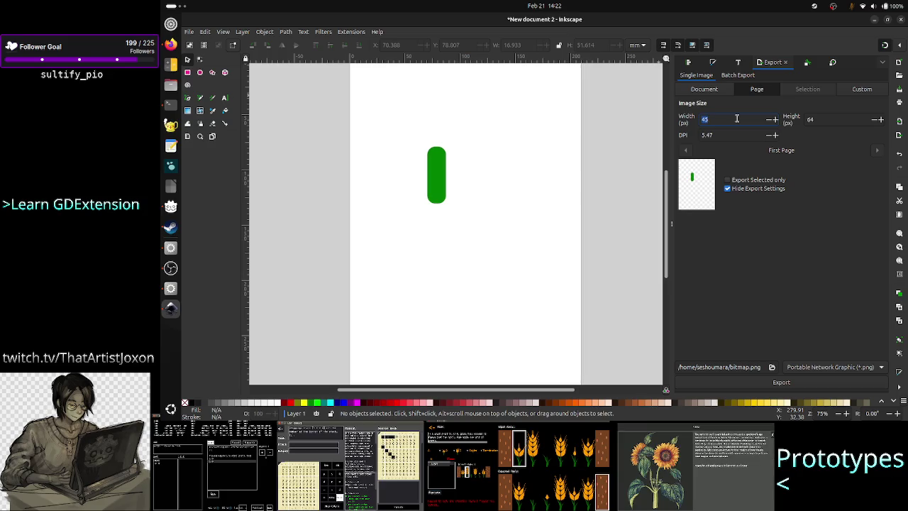
text(64)
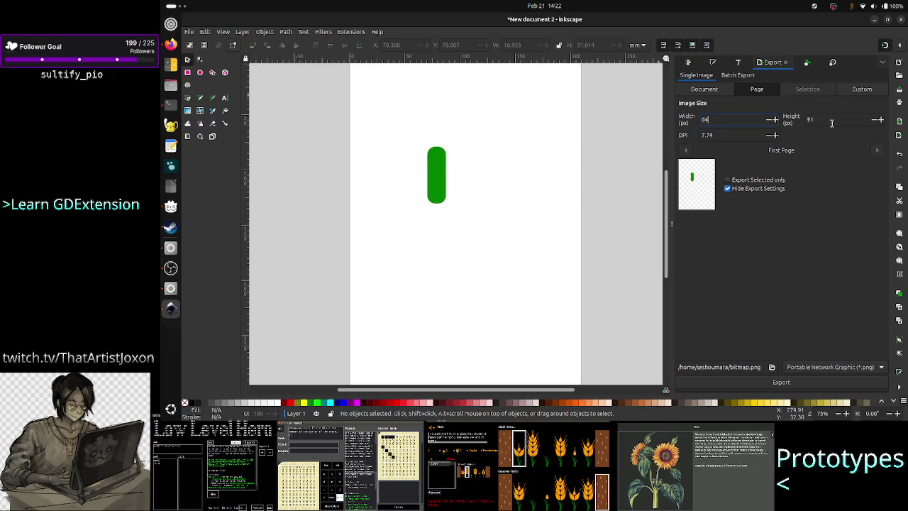
click(843, 120)
text(64)
key(Return)
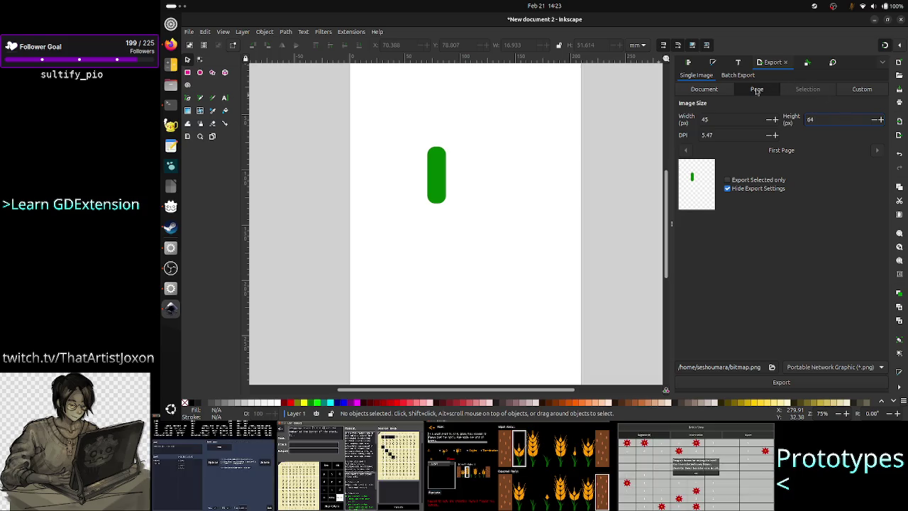
click(716, 89)
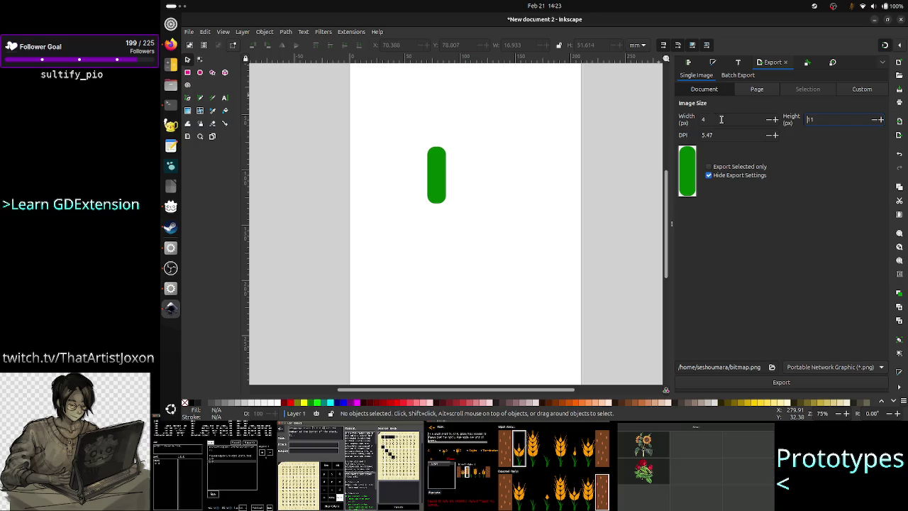
key(BackSpace)
text(64)
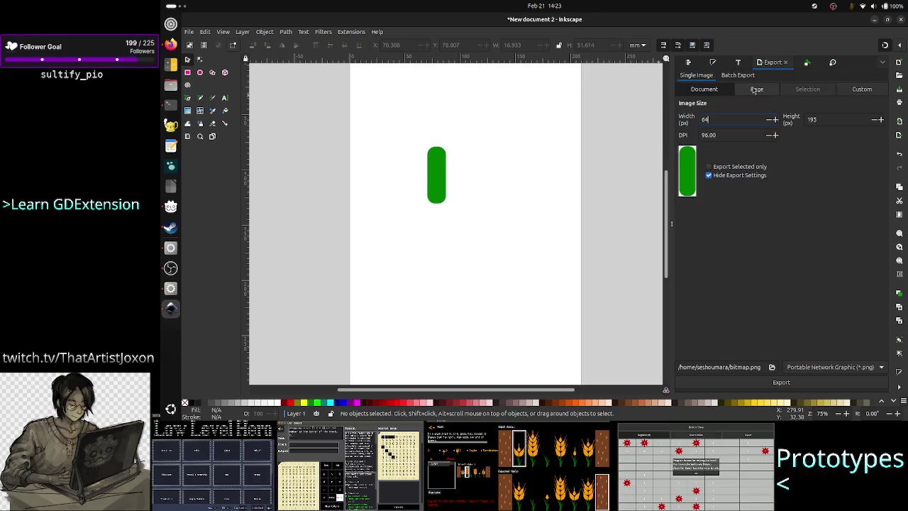
Lower the export DPI step by step to 84.10, giving a 56 × 171 px image, and reselect the rectangle
click(770, 136)
click(770, 137)
click(769, 136)
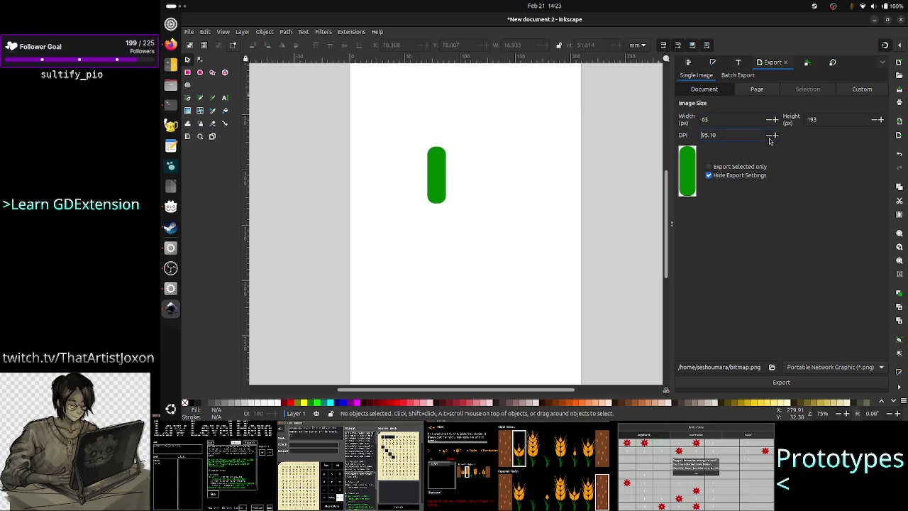
click(770, 140)
click(770, 139)
click(770, 139)
click(770, 137)
click(770, 136)
click(770, 136)
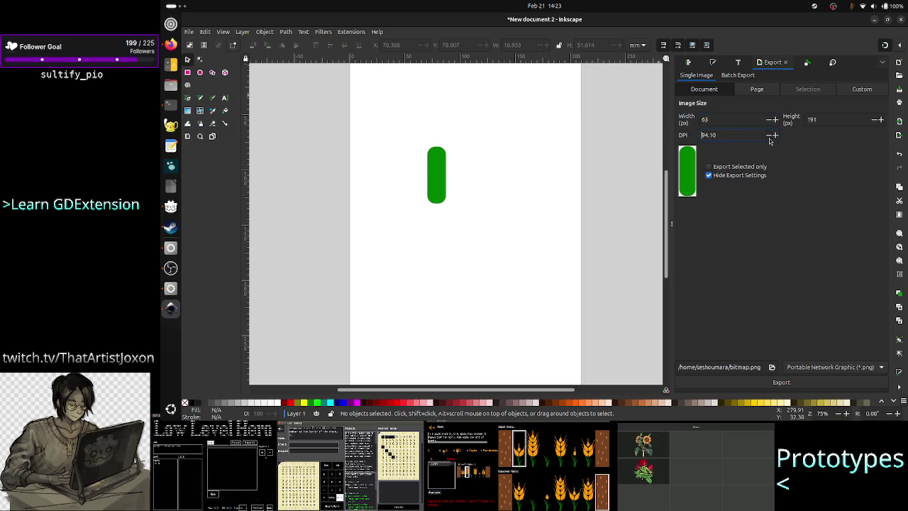
click(770, 136)
click(770, 137)
click(770, 137)
click(769, 137)
click(770, 137)
click(770, 137)
click(770, 136)
click(769, 136)
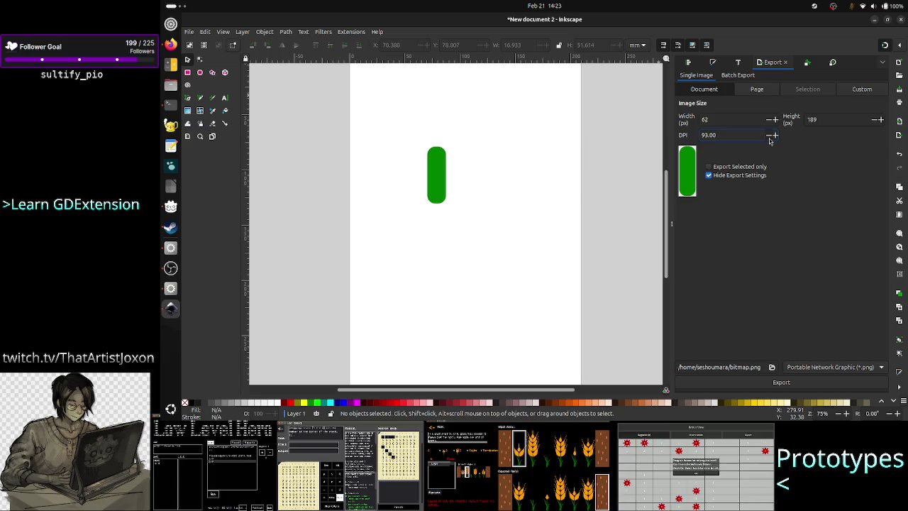
click(769, 136)
click(769, 136)
click(770, 136)
click(770, 136)
click(770, 136)
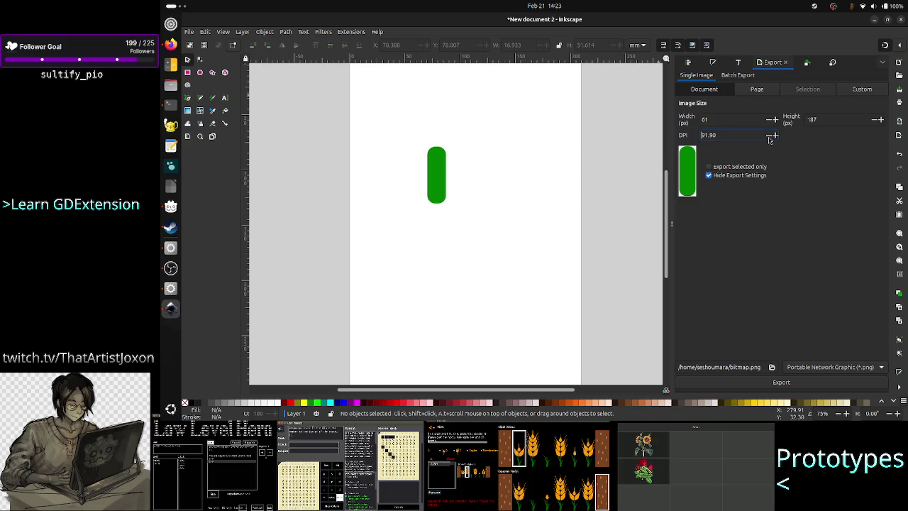
click(770, 135)
click(770, 136)
click(770, 136)
click(771, 135)
click(772, 136)
click(772, 136)
click(771, 135)
click(772, 136)
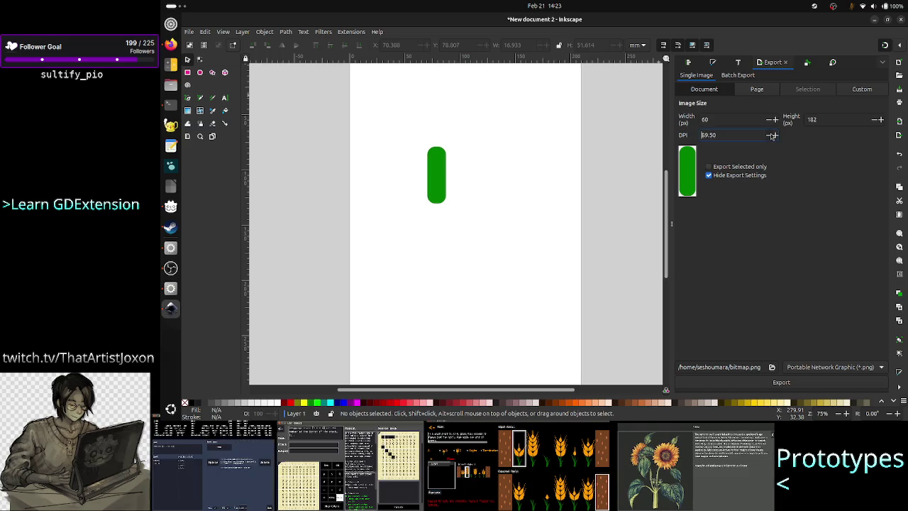
click(772, 135)
click(772, 135)
click(772, 136)
click(772, 135)
click(772, 135)
click(772, 135)
click(772, 136)
click(771, 135)
click(772, 136)
click(772, 136)
click(772, 135)
click(772, 135)
click(772, 135)
click(772, 136)
click(772, 136)
click(772, 135)
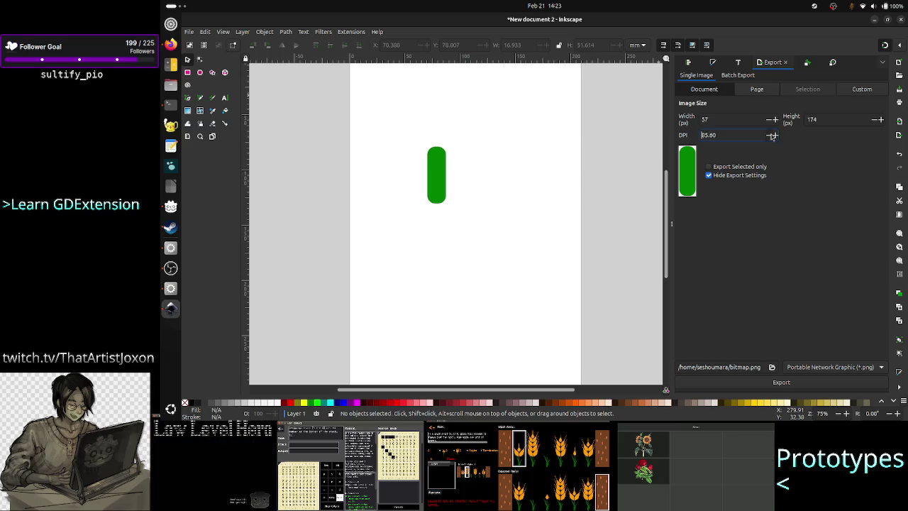
click(772, 135)
click(772, 136)
click(772, 136)
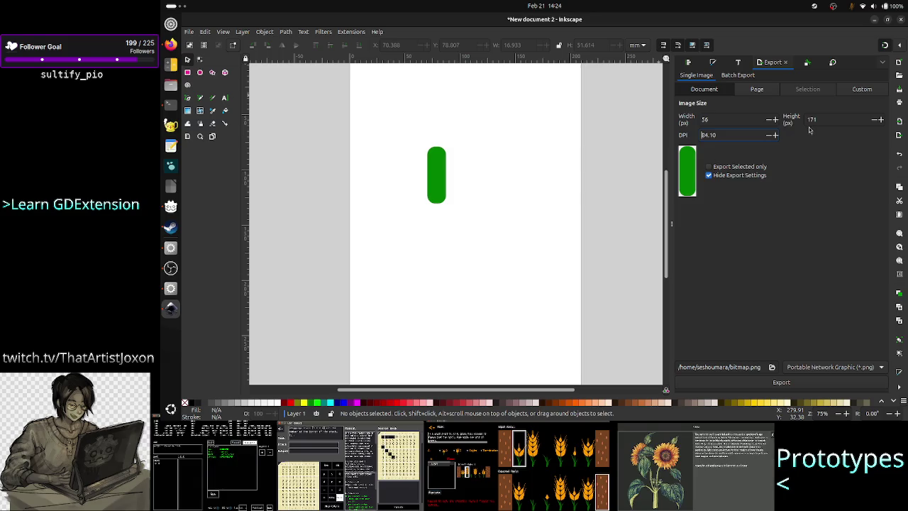
click(436, 174)
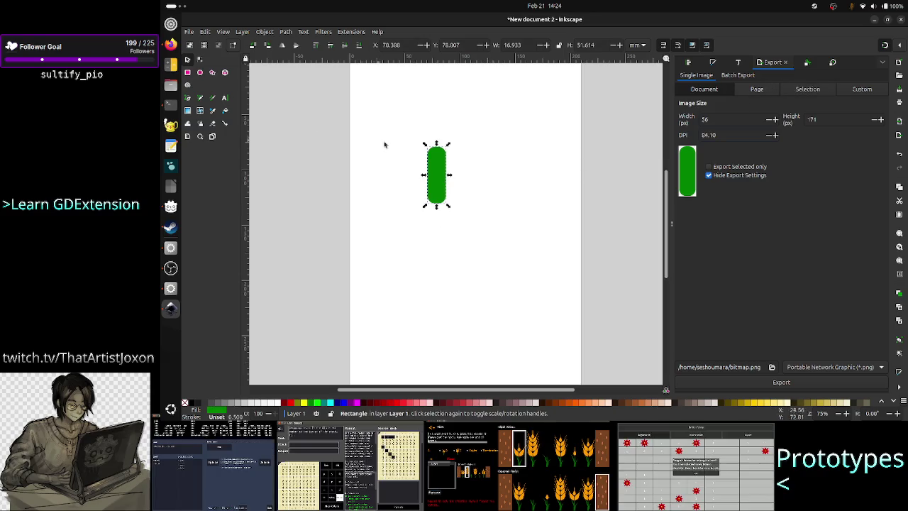
Move the rectangle to X 64 and Y 64 in the toolbar position fields
triple_click(410, 44)
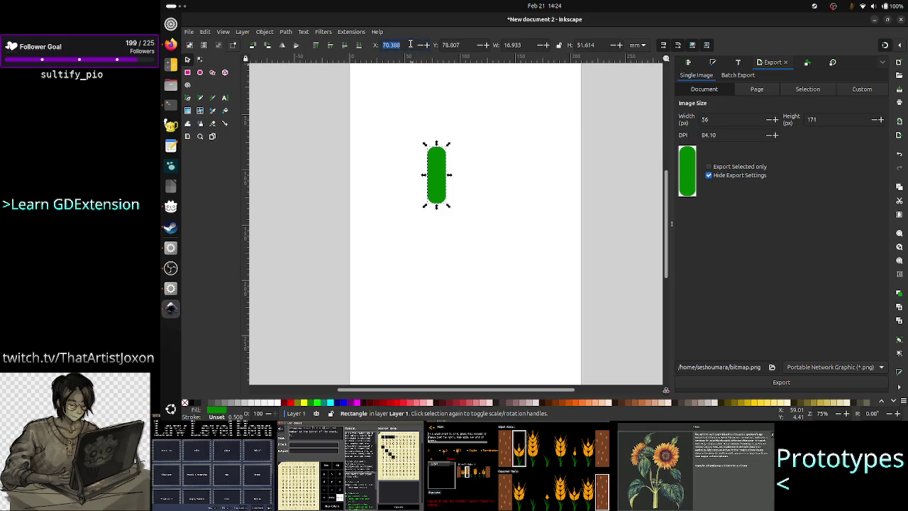
text(64)
key(Return)
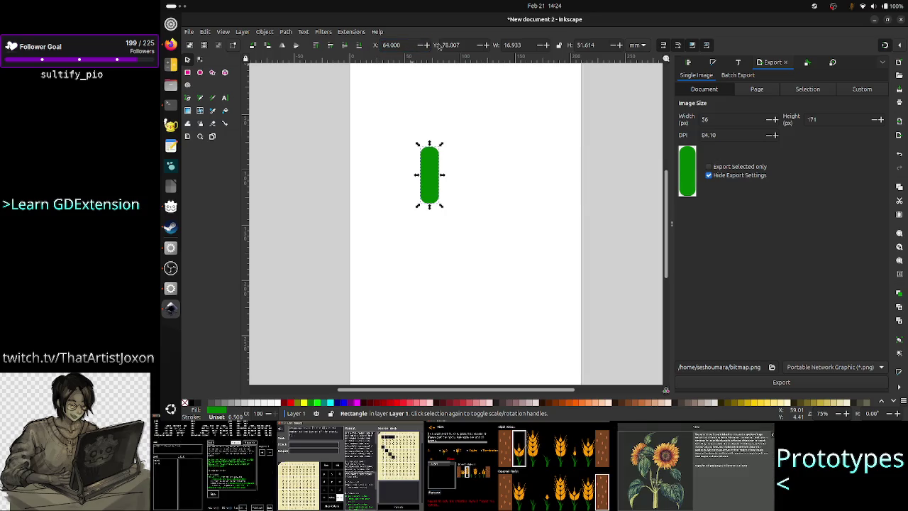
triple_click(468, 44)
text(64)
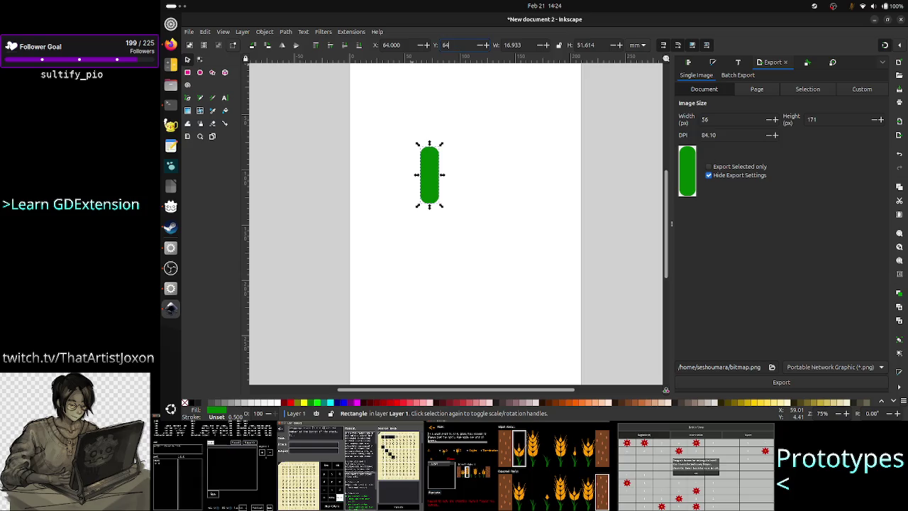
key(Return)
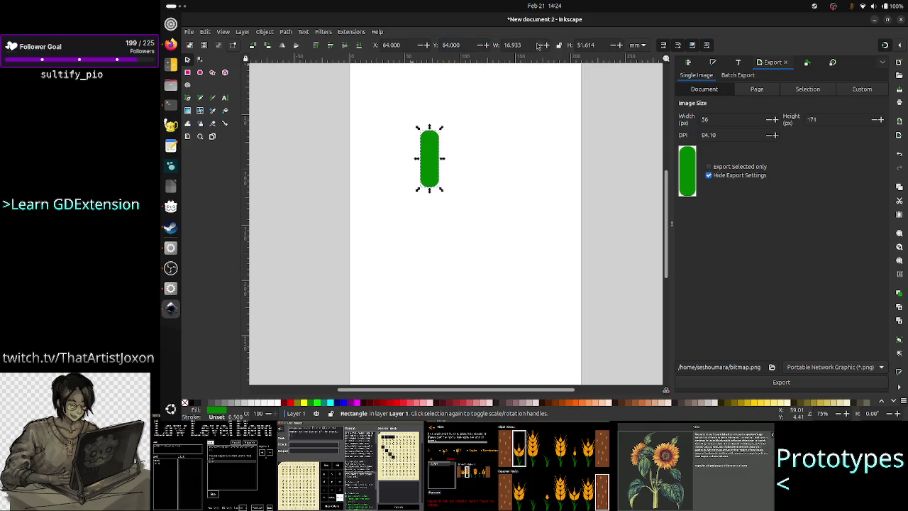
triple_click(532, 44)
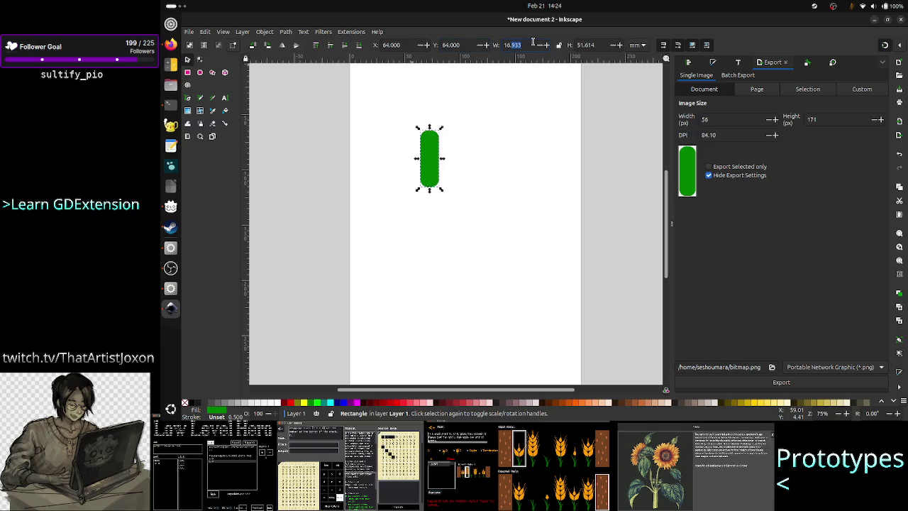
double_click(396, 43)
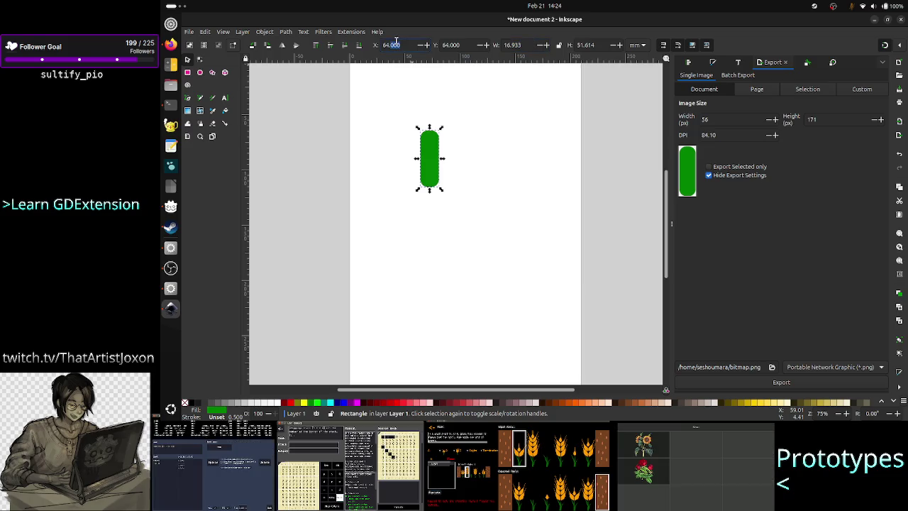
triple_click(396, 44)
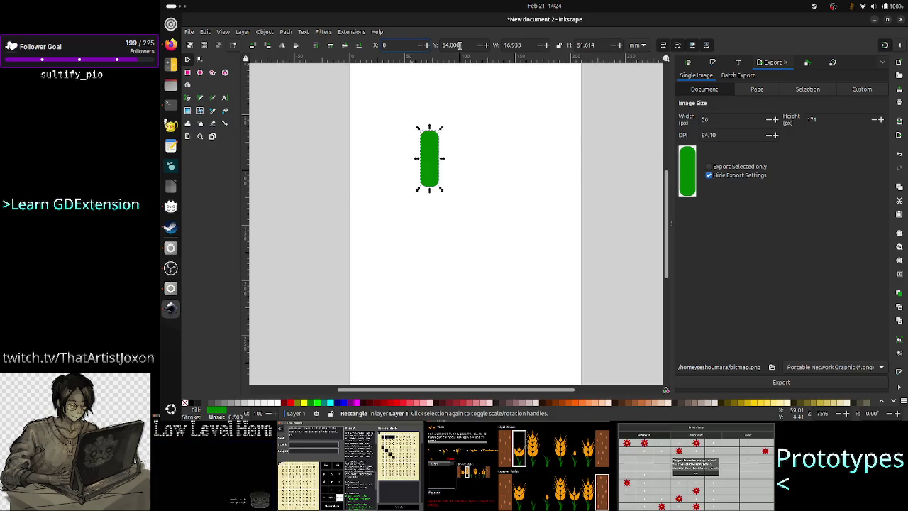
Place the rectangle at X 0, Y 0 and size it 64 × 64 into a square
triple_click(461, 45)
text(0)
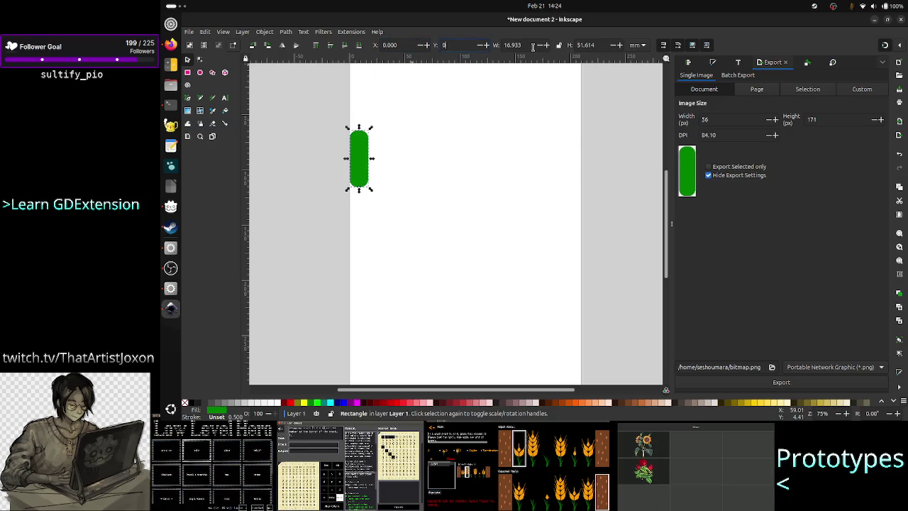
triple_click(533, 47)
text(64)
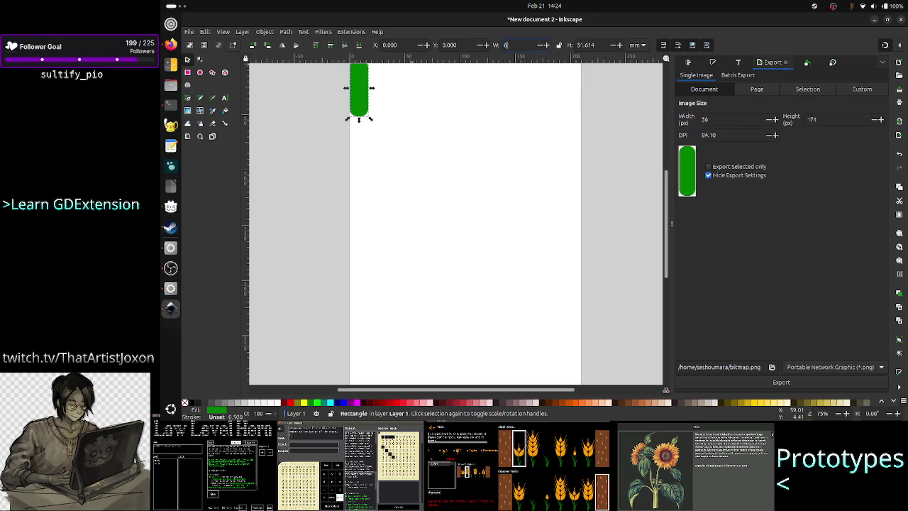
triple_click(597, 47)
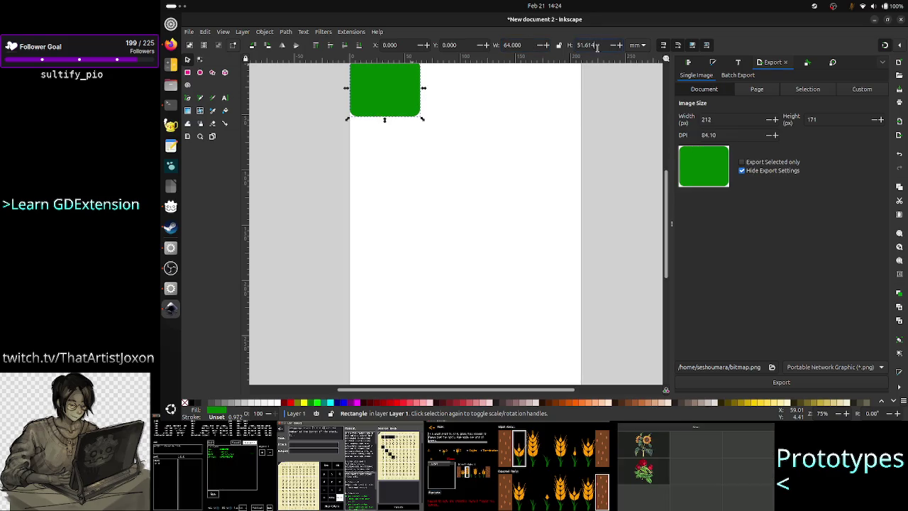
text(64)
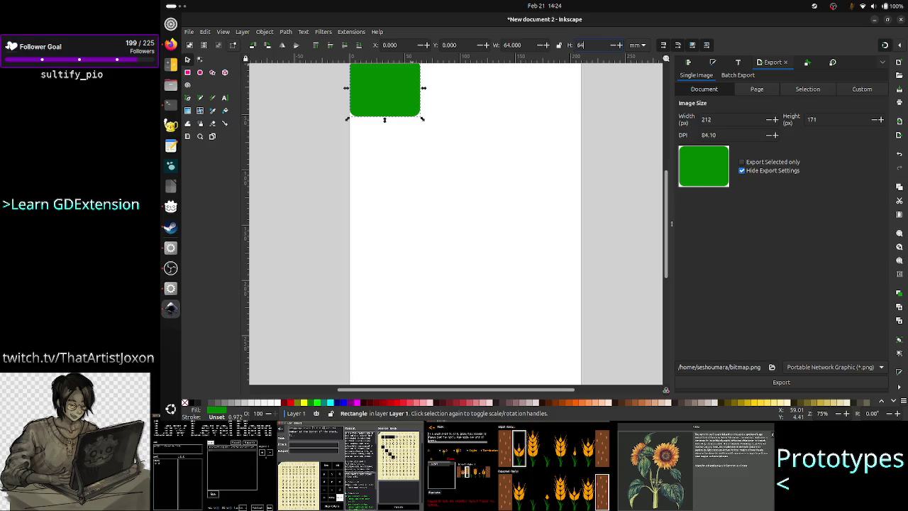
key(Return)
scroll(537, 127, up, 5)
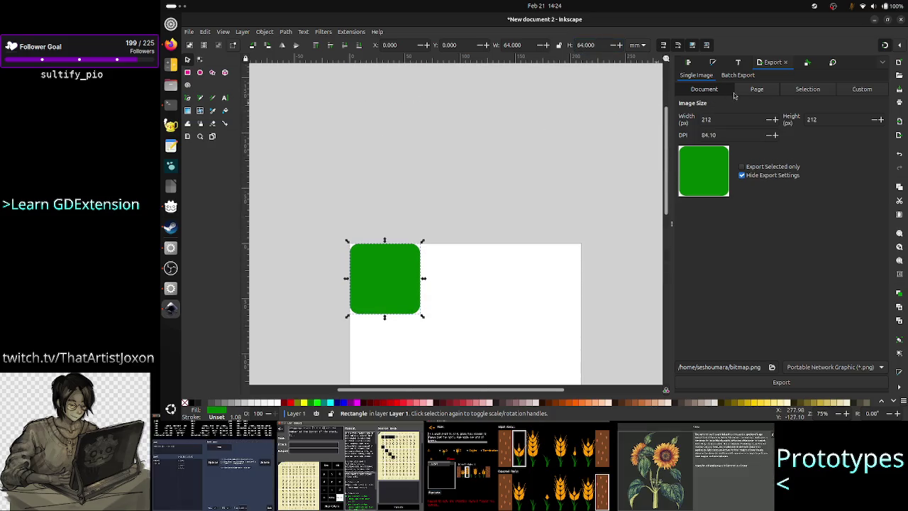
Inspect the square's Object Properties (rect482), toggling Interactivity, then show Text and Font settings
right_click(388, 276)
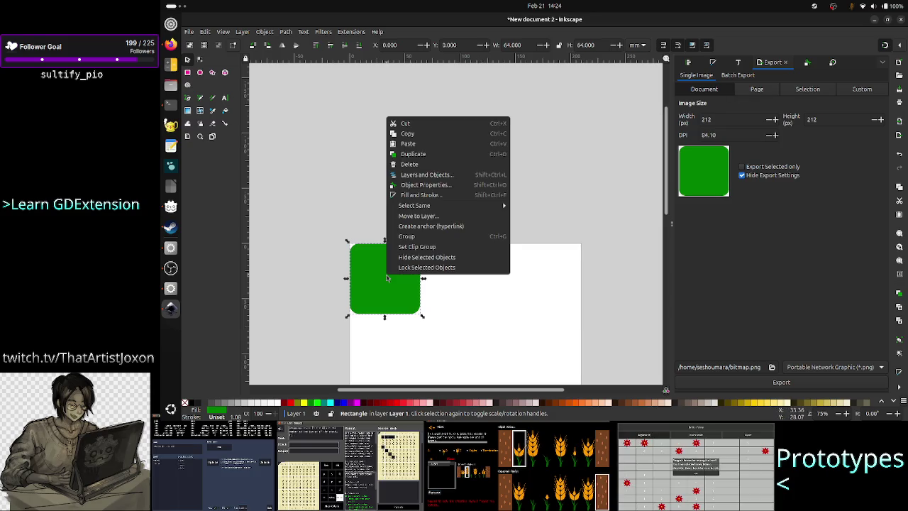
click(456, 186)
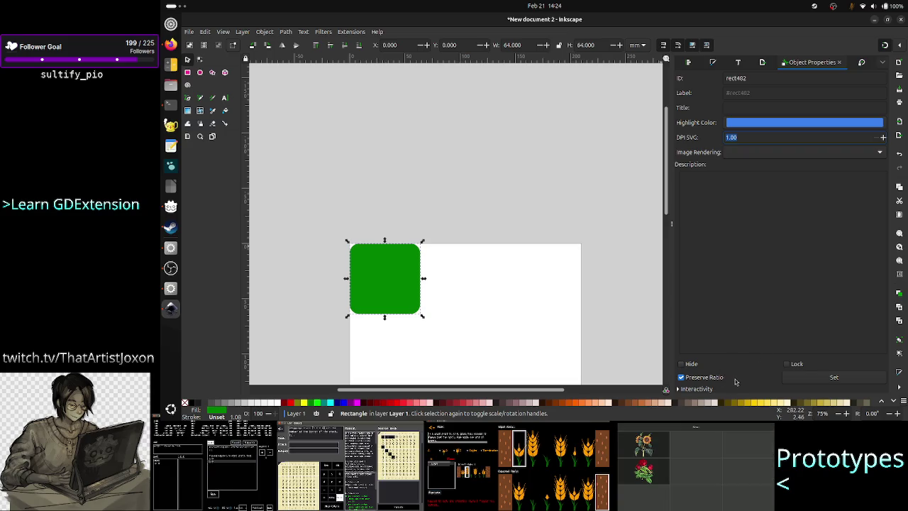
click(702, 388)
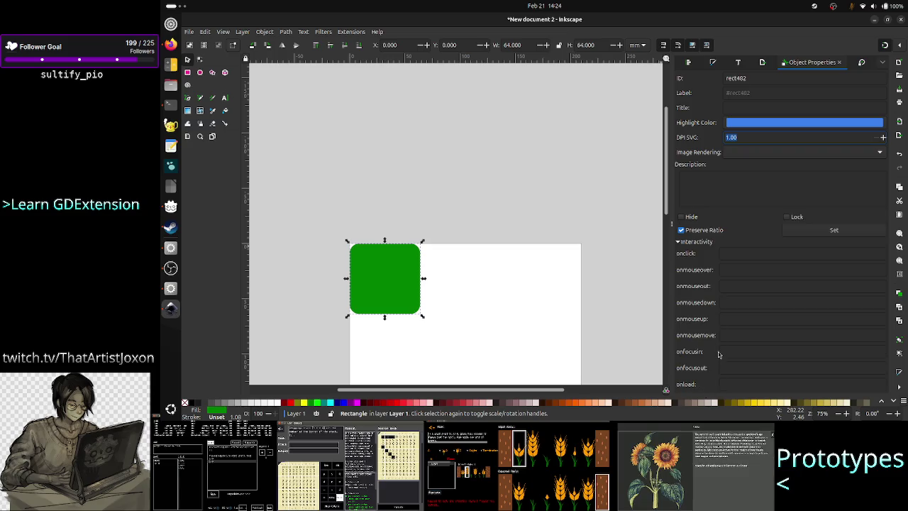
click(699, 243)
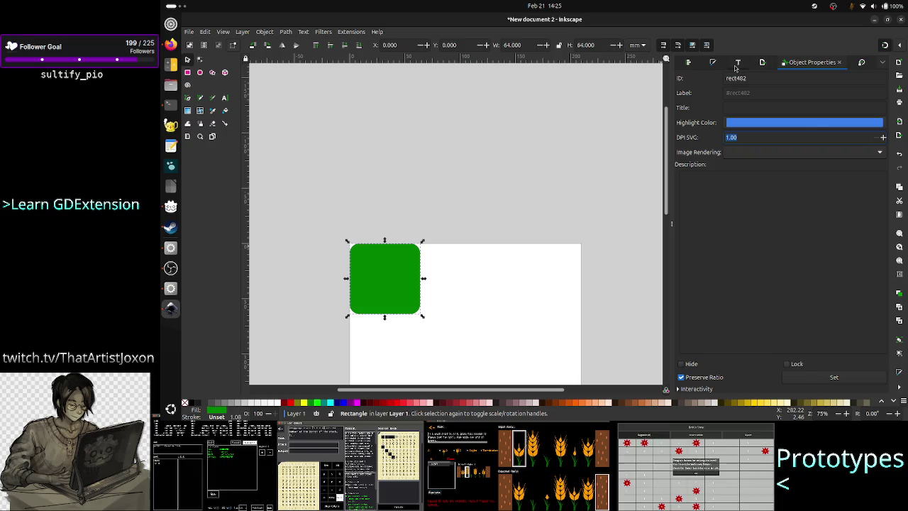
click(736, 64)
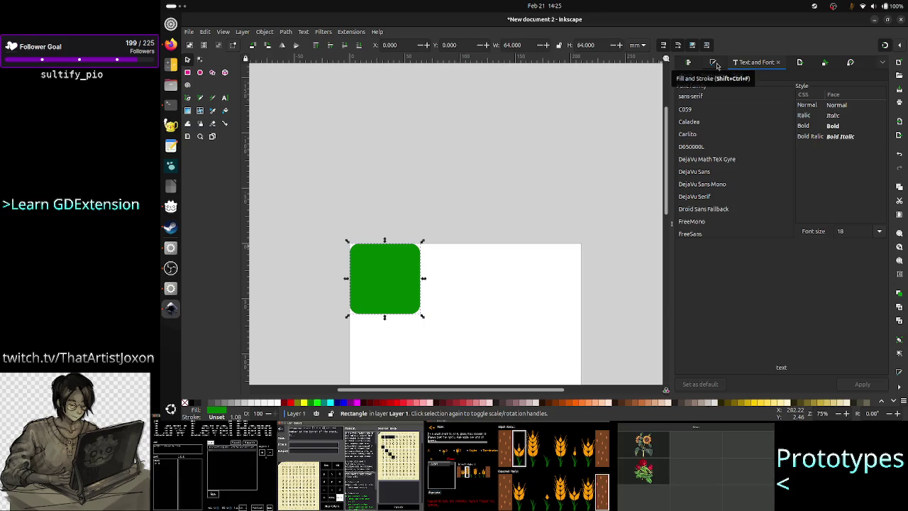
Show the square's Fill and Stroke panel with its flat green 008000ff fill
click(714, 63)
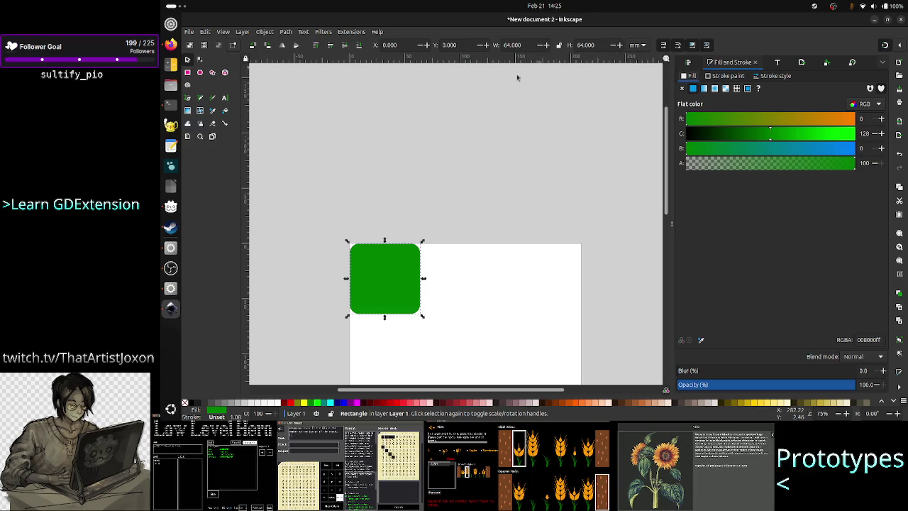
click(265, 31)
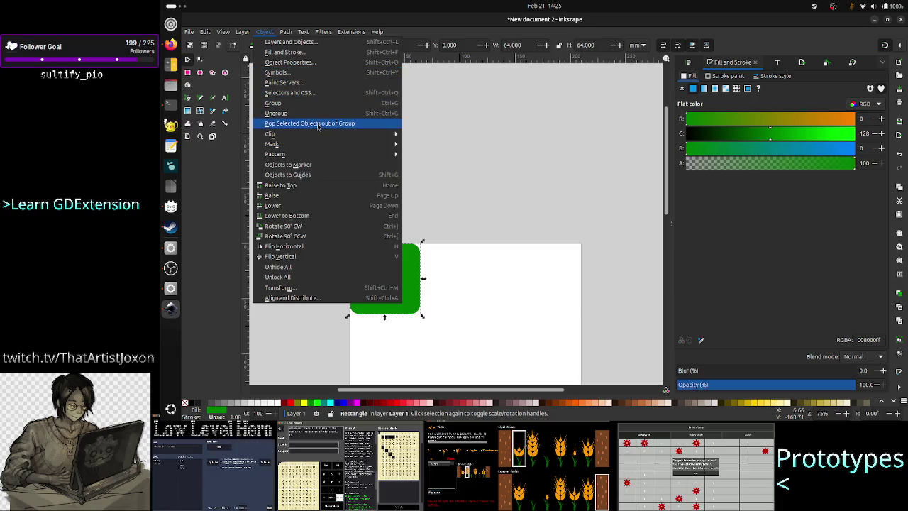
Open Object > Transform to view the Move tab with 0.000 mm offsets
mouse_move(317, 150)
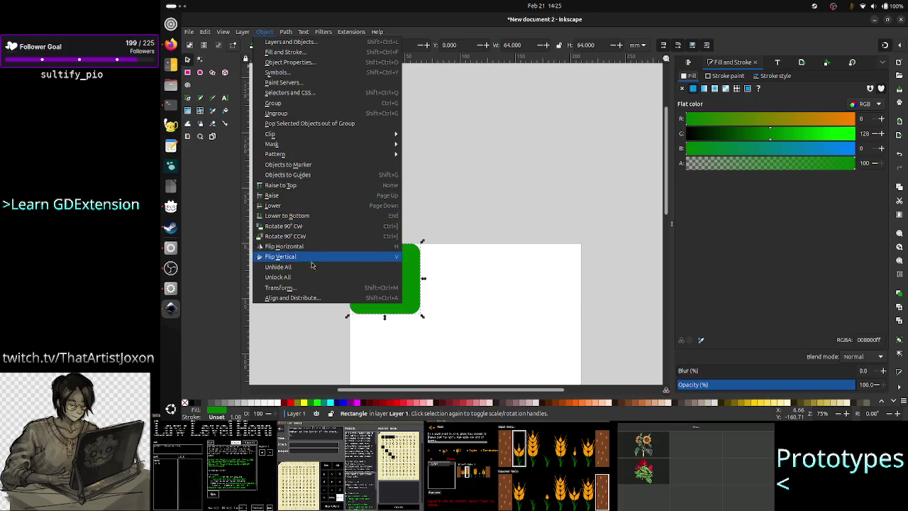
click(309, 287)
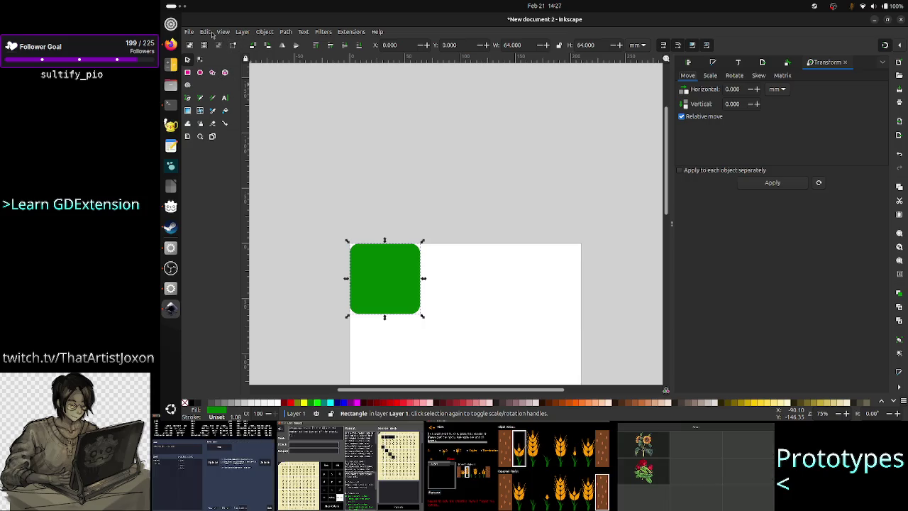
Browse the Edit, View, Object, Path, Text and Extensions menus, then close them
click(204, 32)
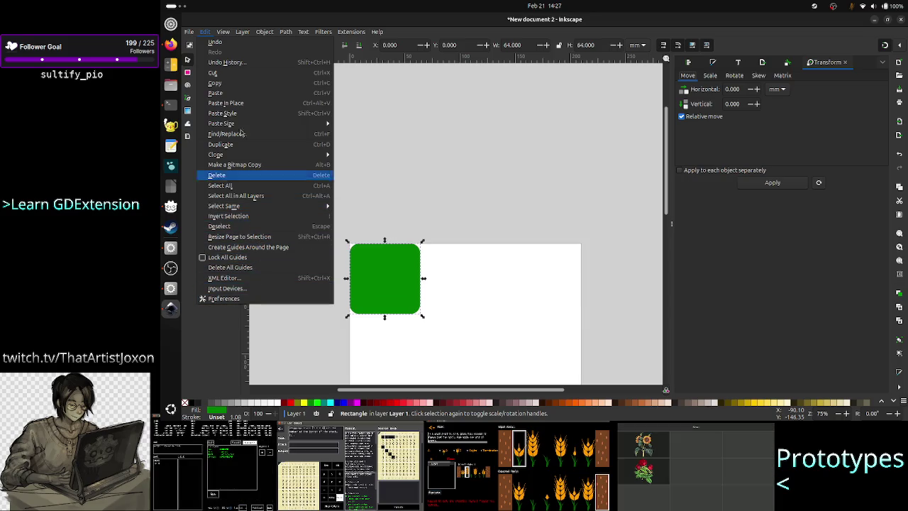
mouse_move(222, 32)
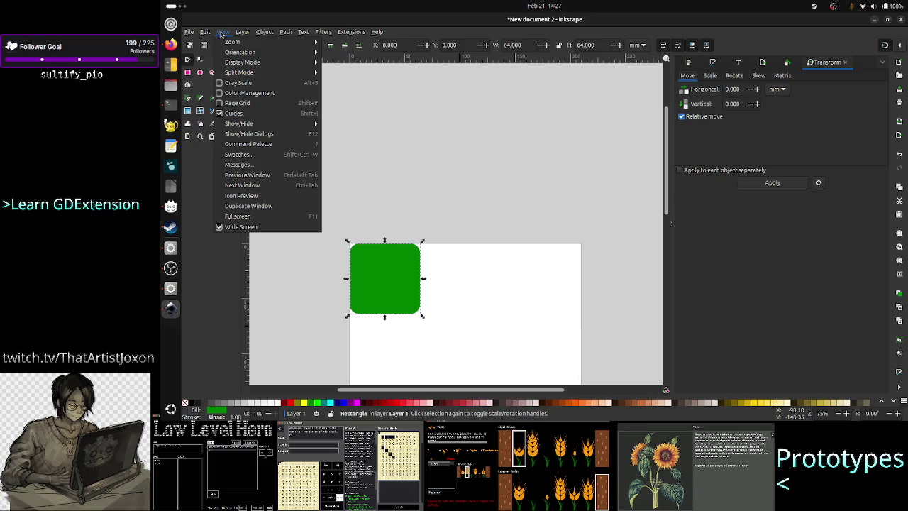
mouse_move(264, 32)
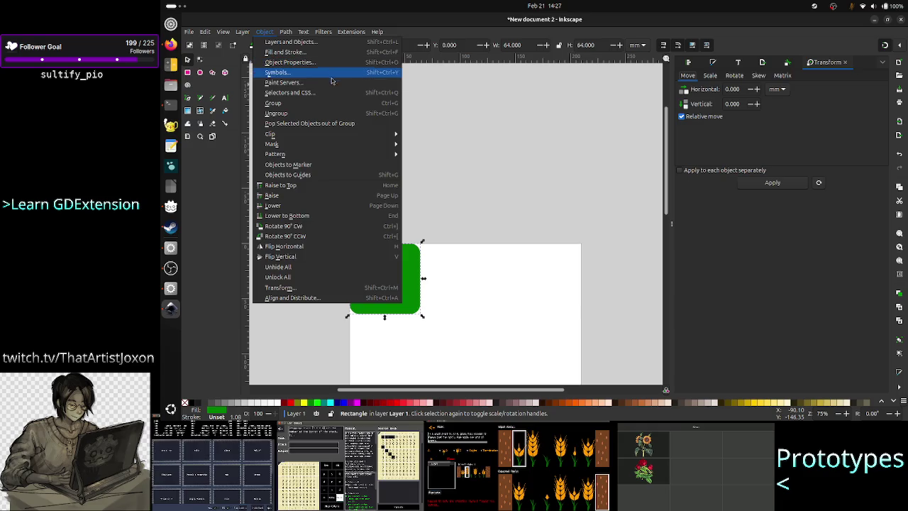
mouse_move(334, 144)
mouse_move(334, 157)
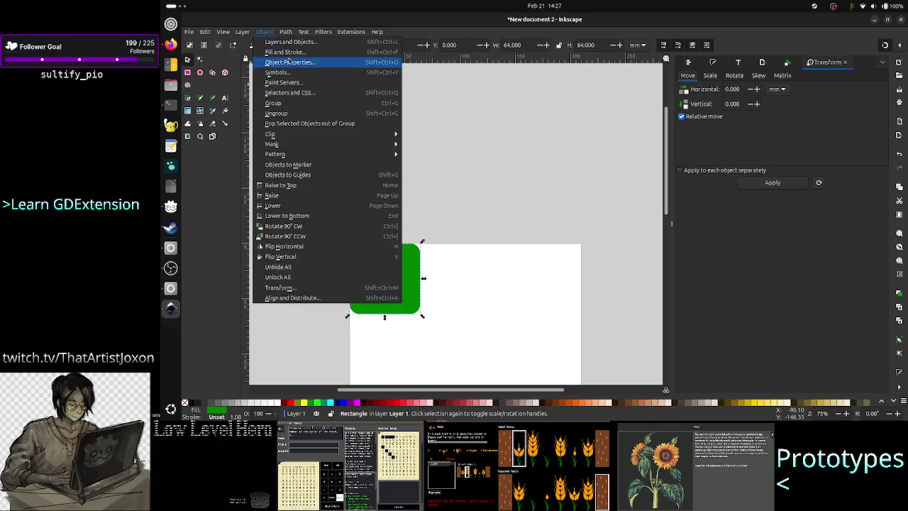
mouse_move(288, 36)
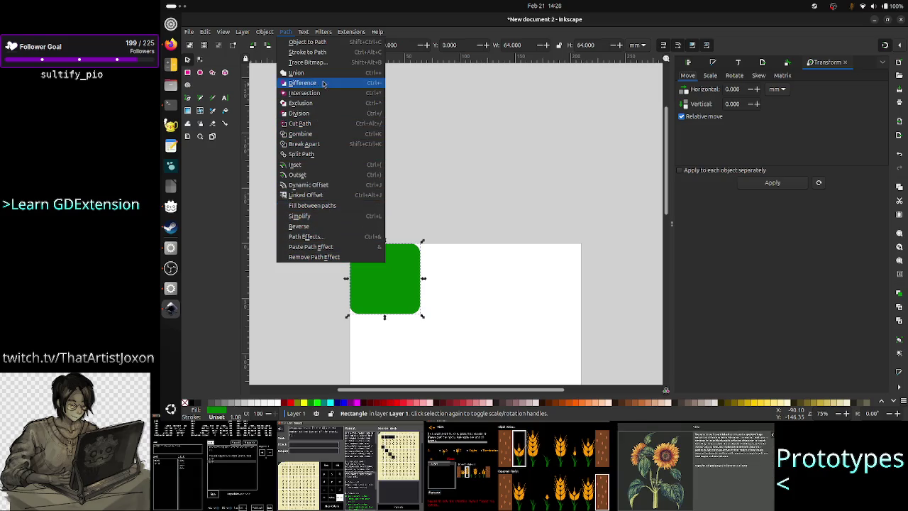
mouse_move(322, 33)
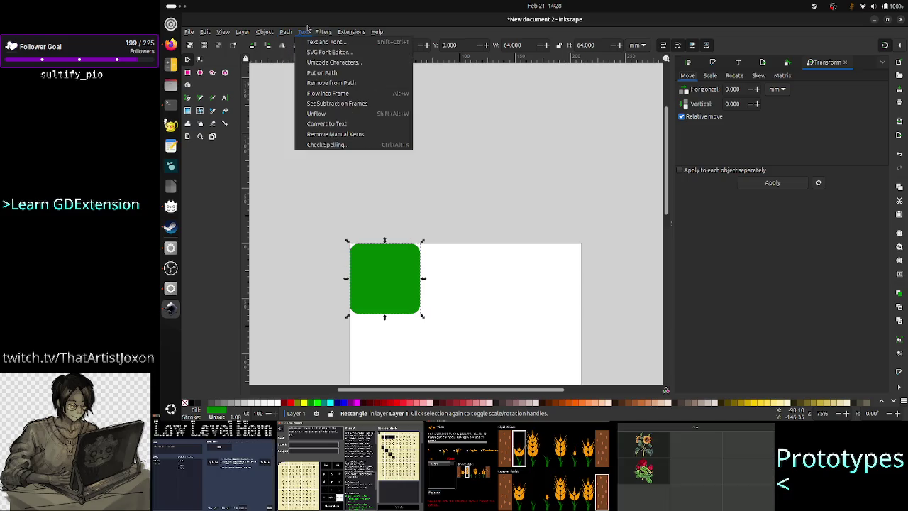
mouse_move(350, 34)
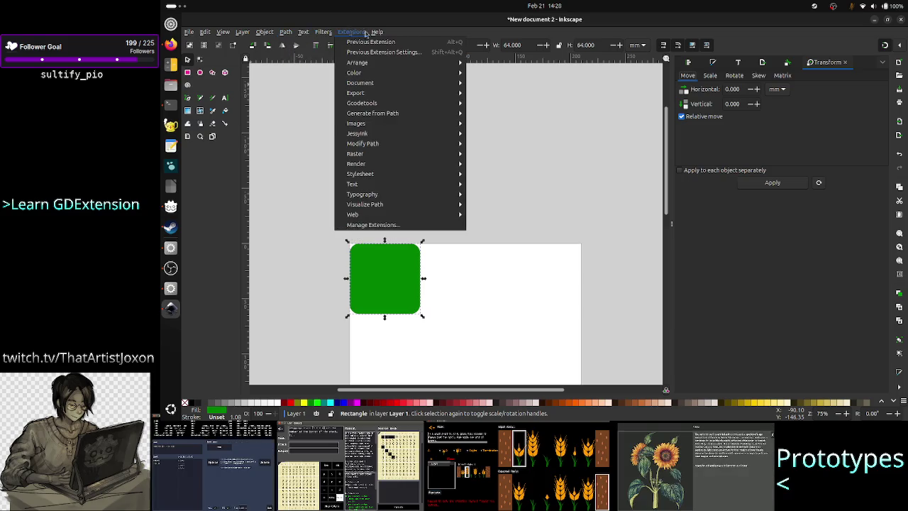
click(485, 29)
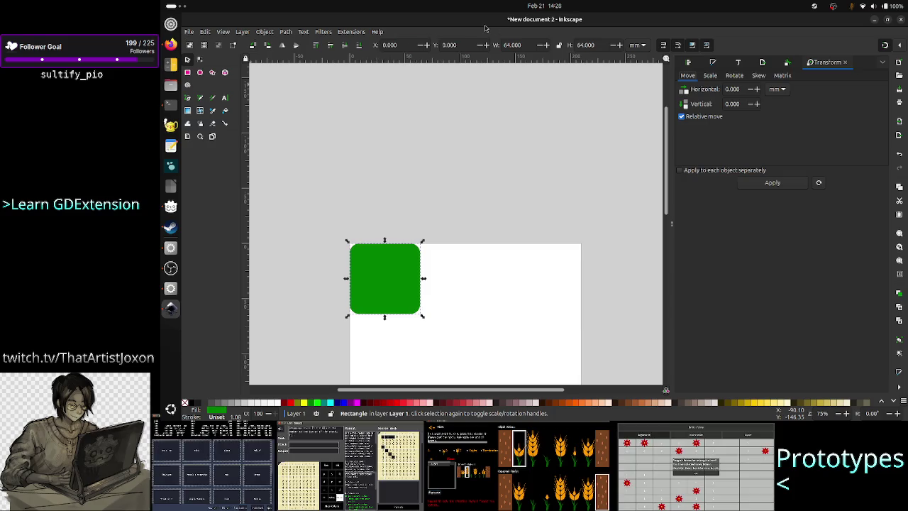
Switch to Firefox with Alt+Tab and open a blank new tab
key(alt+Tab)
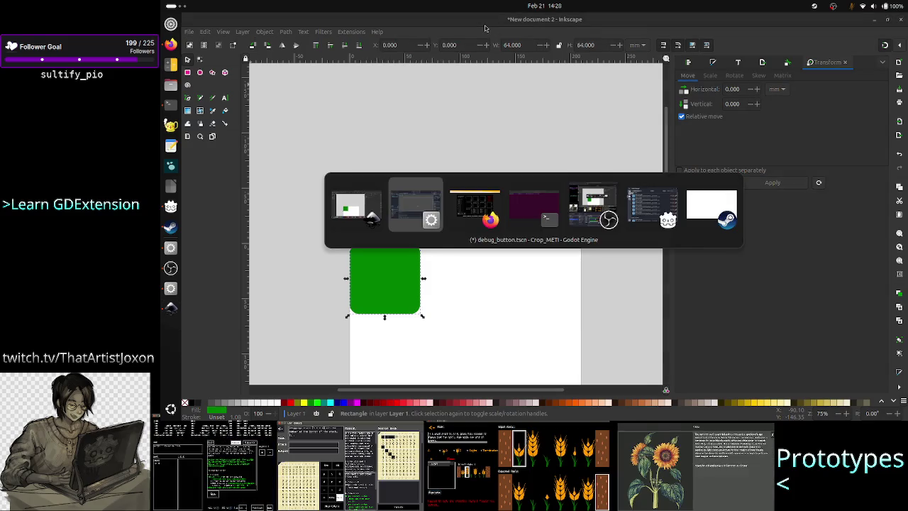
key(alt+Tab)
click(665, 21)
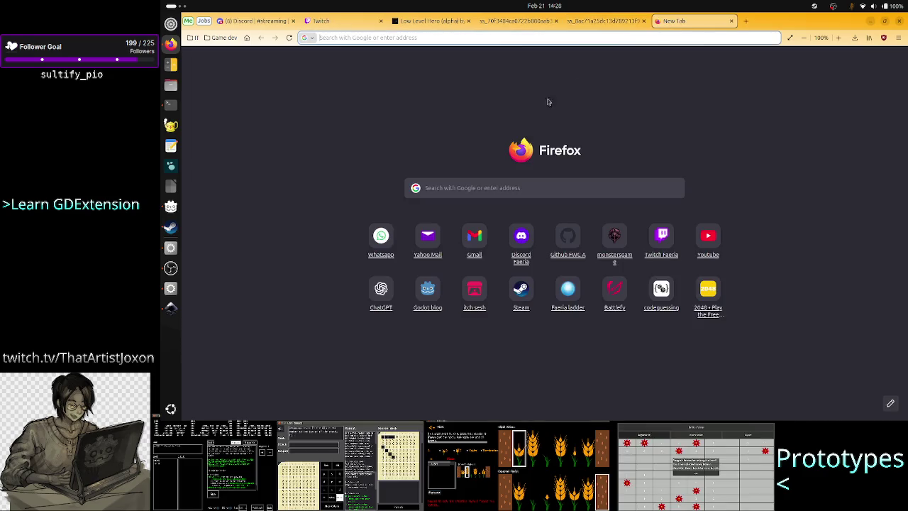
Search Google for 'inkscape create rectangle without rounded corners' and read the 'Make corners sharp' tip
click(476, 189)
text(inkscape crea)
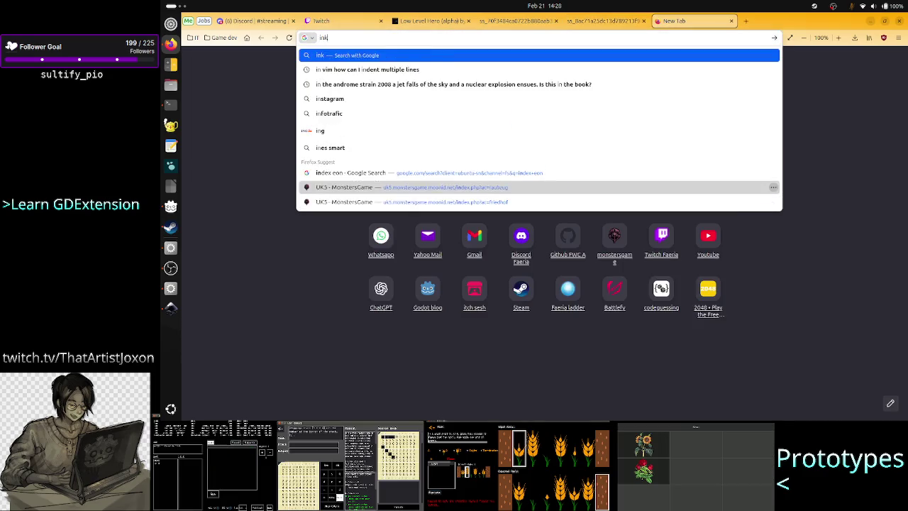
text(te rectangl)
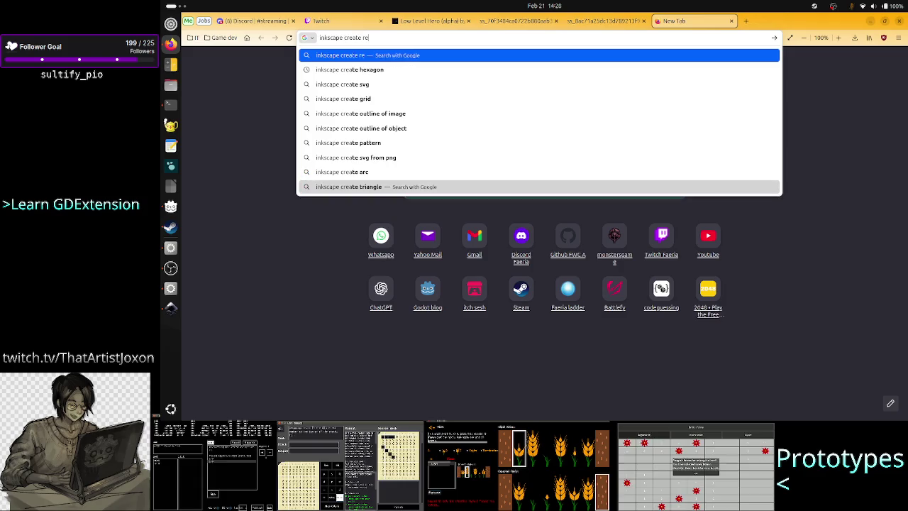
text(e with)
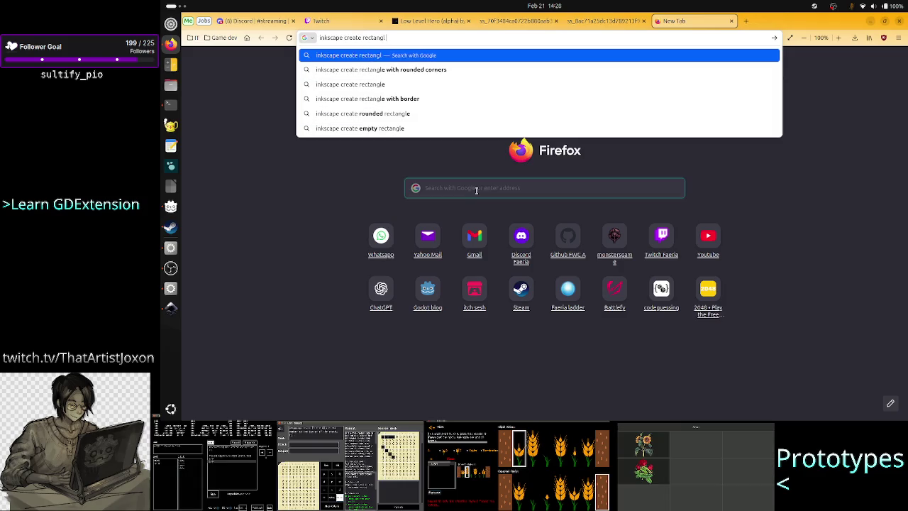
text(ou)
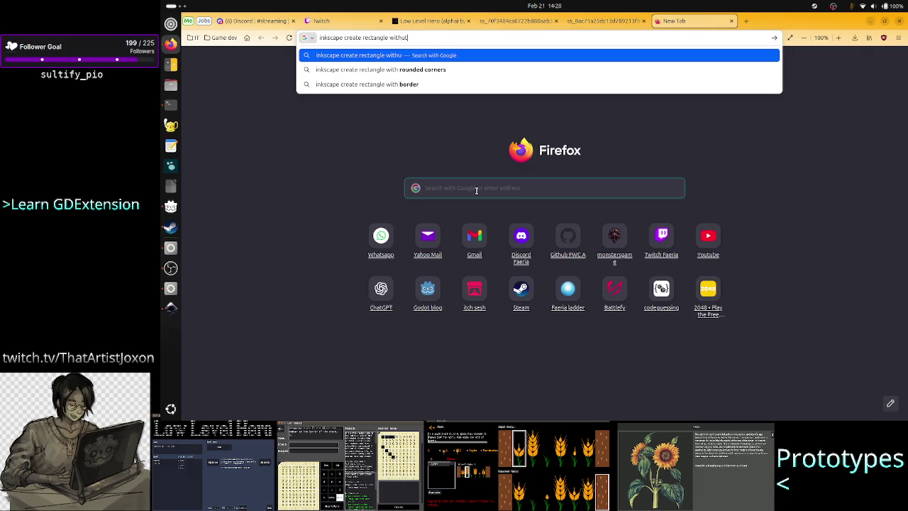
text(t rounded c)
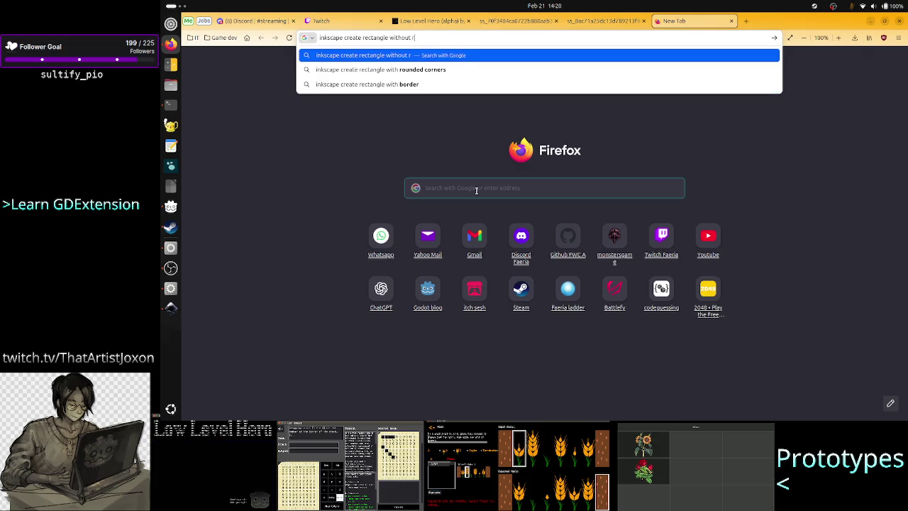
text(orners)
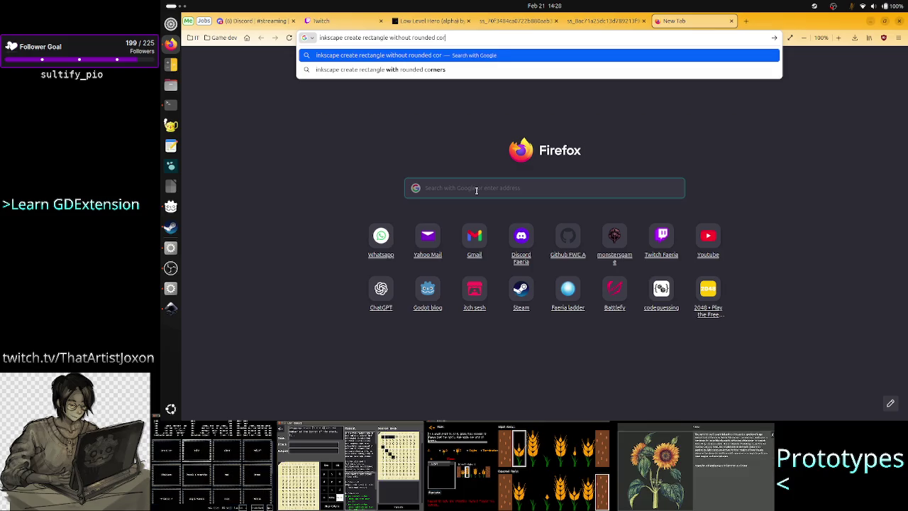
key(Return)
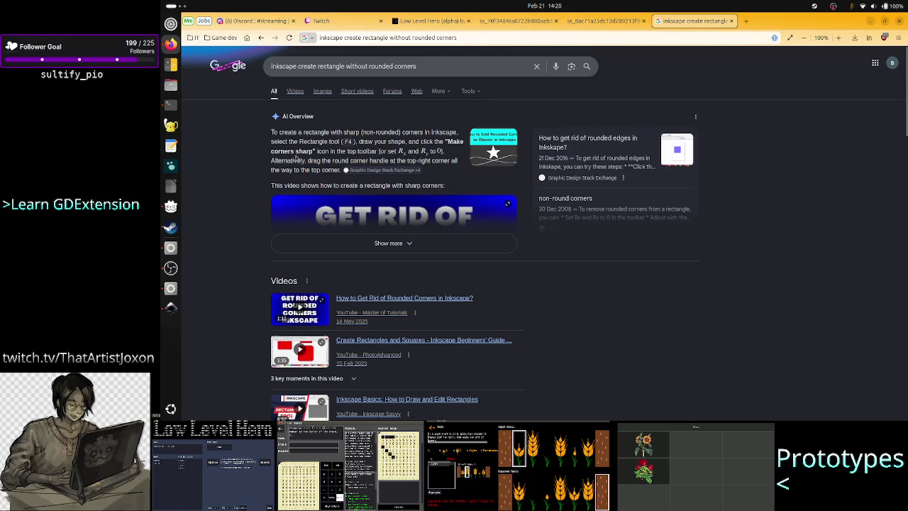
drag(334, 151, 296, 151)
click(372, 149)
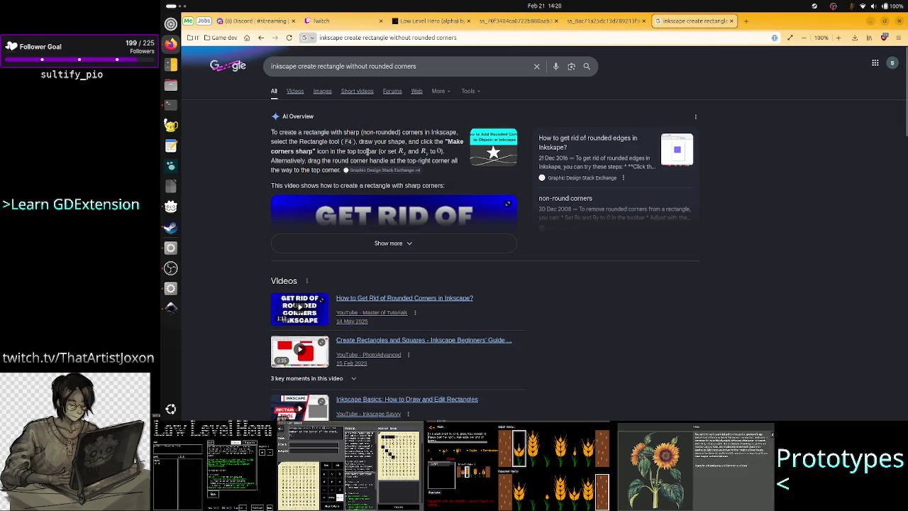
key(alt+Tab)
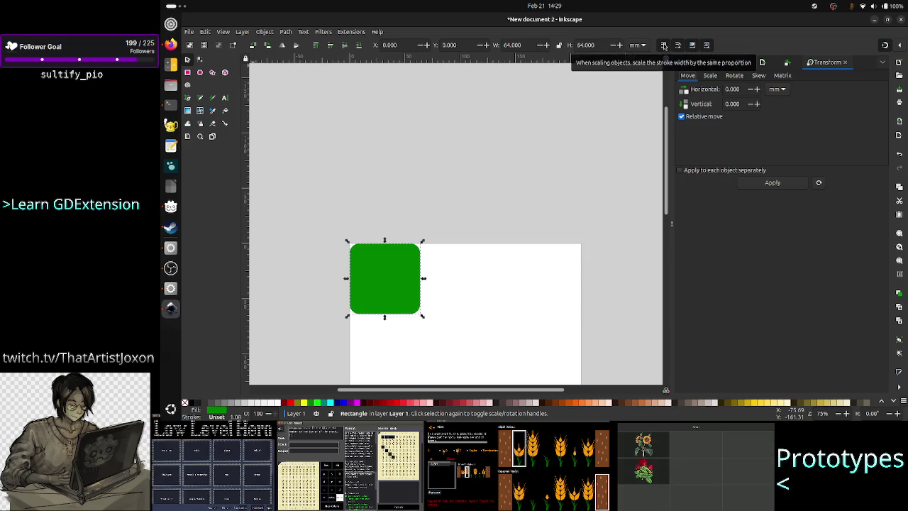
Turn snapping to bounding-box corners back on in the snap controls and close them
click(900, 47)
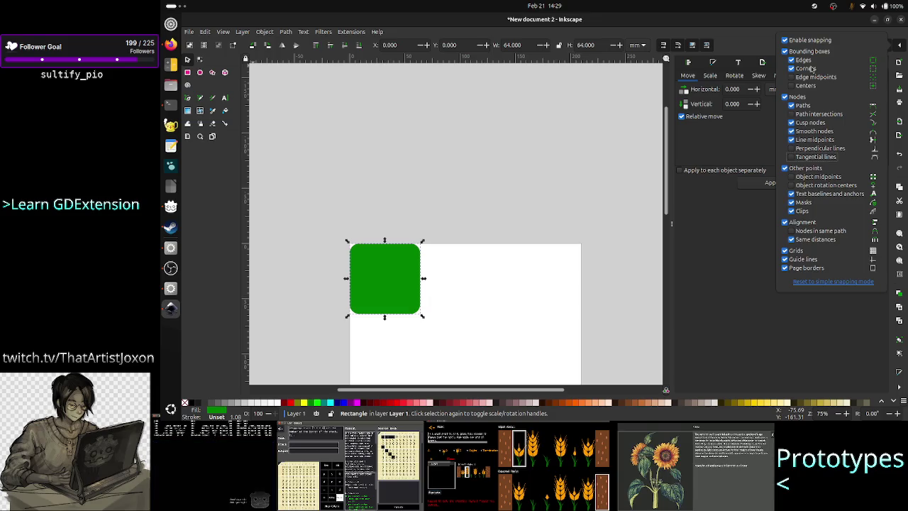
click(812, 69)
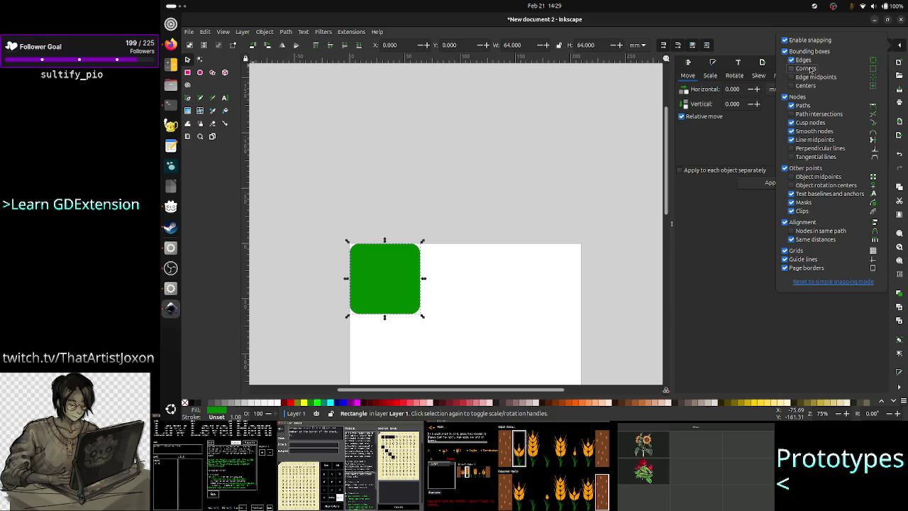
click(811, 69)
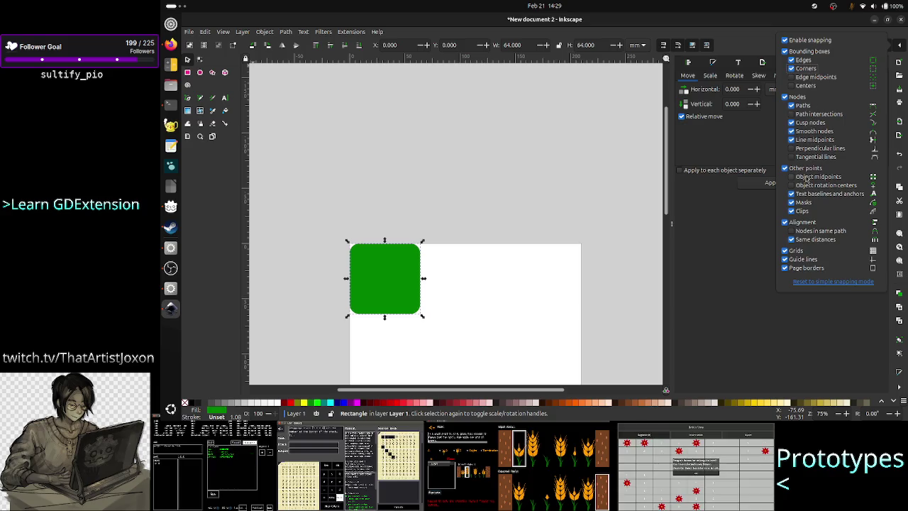
click(753, 276)
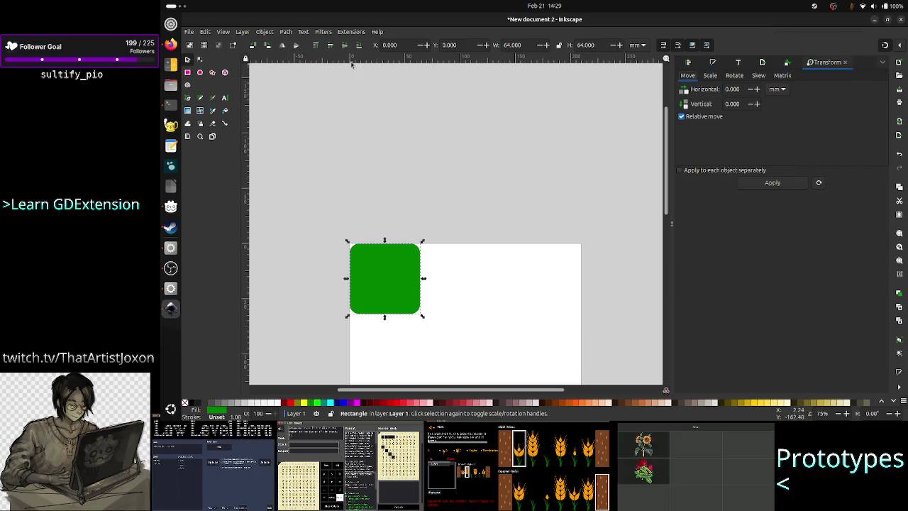
key(alt+Tab)
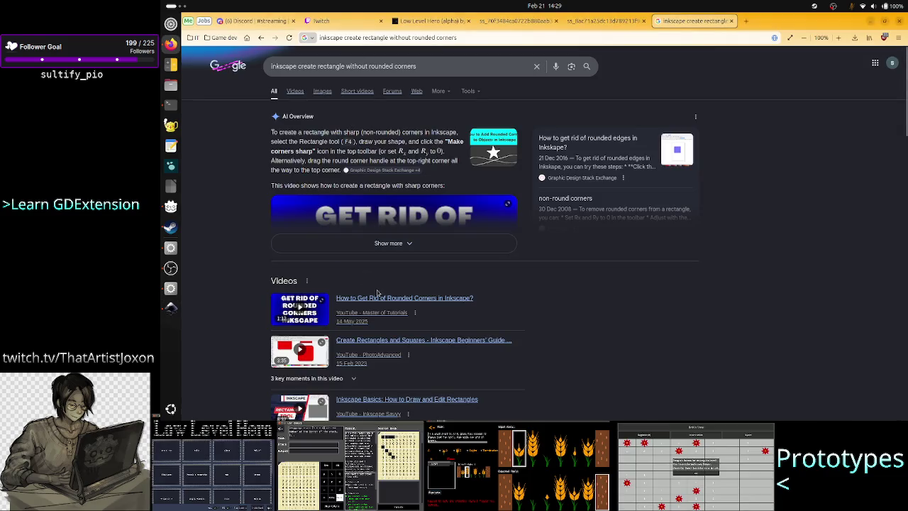
Open the Stack Exchange question 'How to get rid of rounded edges in Inkscape?' and view its answers
scroll(239, 291, down, 4)
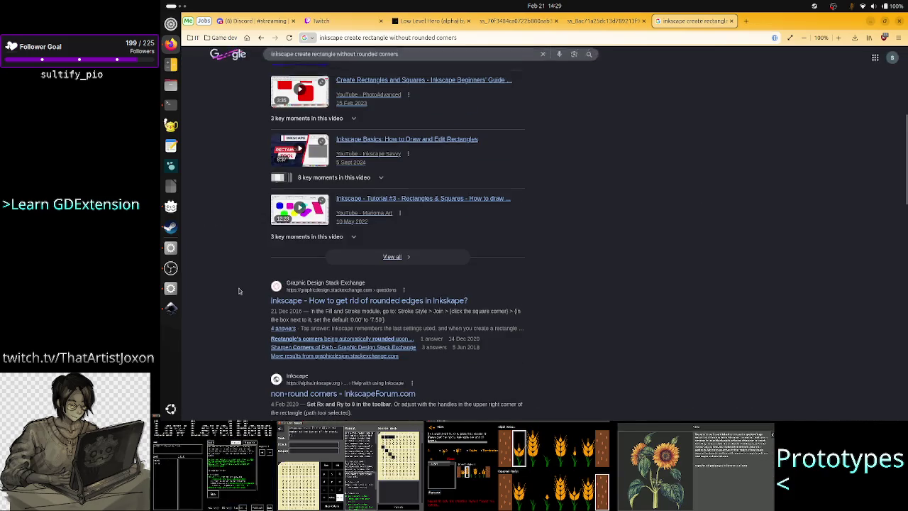
click(384, 297)
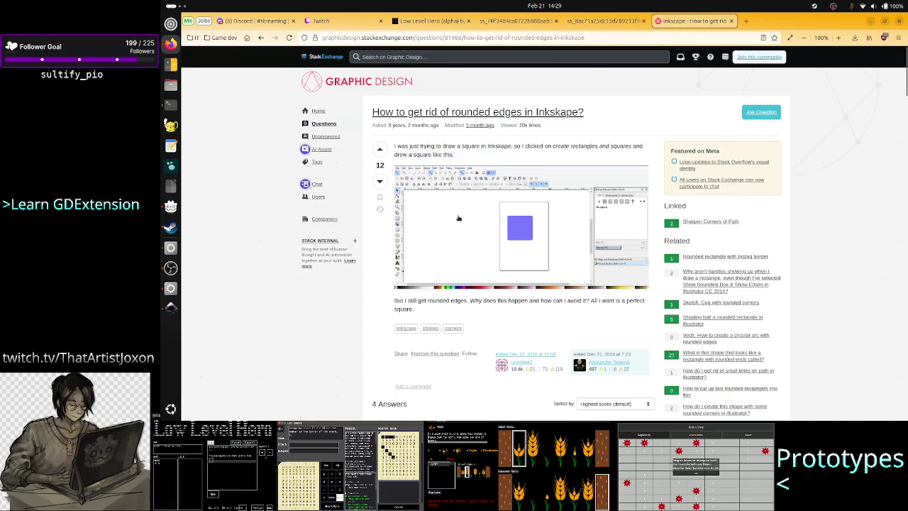
scroll(459, 217, down, 5)
scroll(466, 249, up, 2)
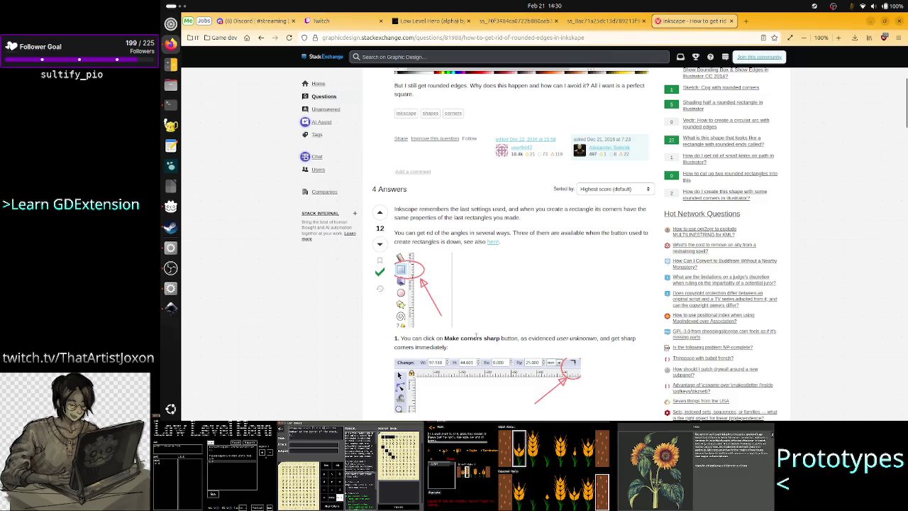
key(alt+Tab)
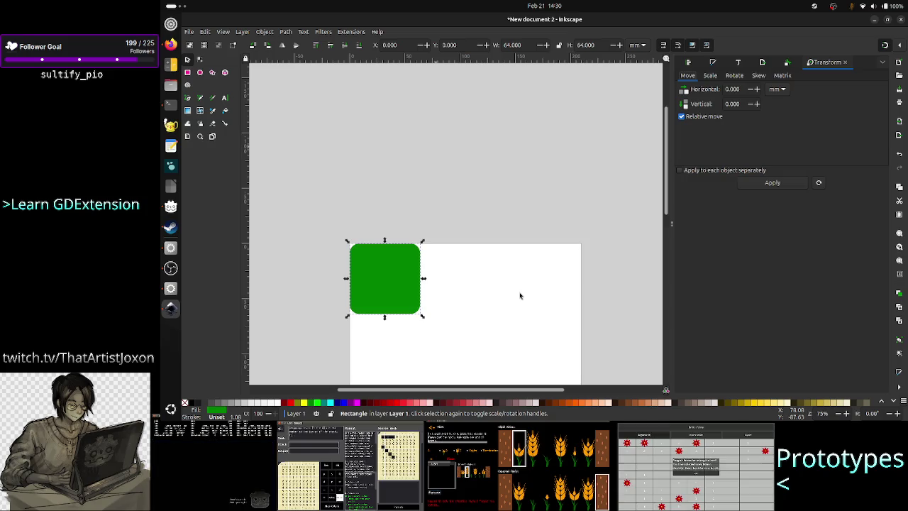
key(alt+Tab)
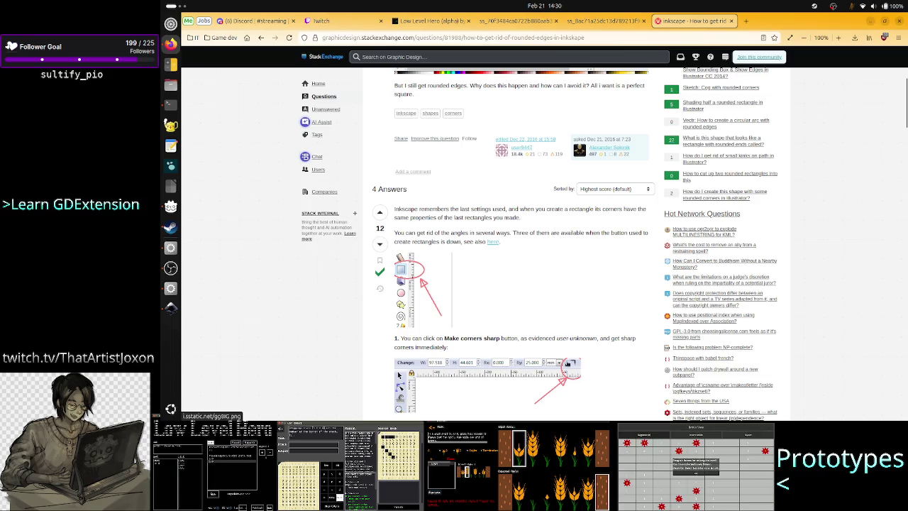
key(alt+Tab)
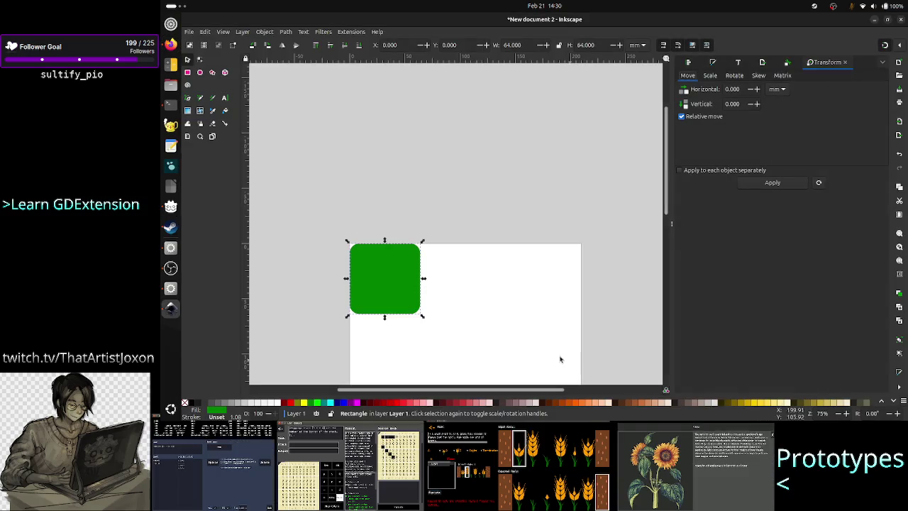
click(388, 287)
click(390, 289)
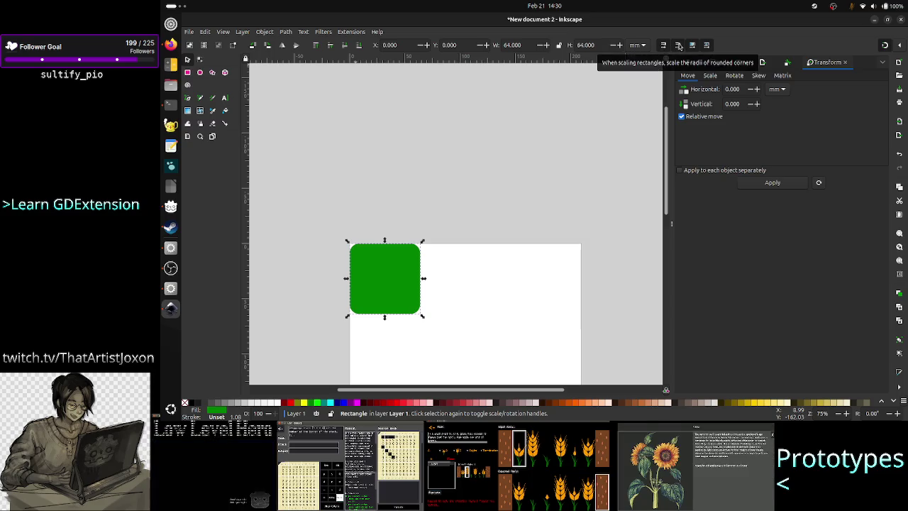
click(679, 45)
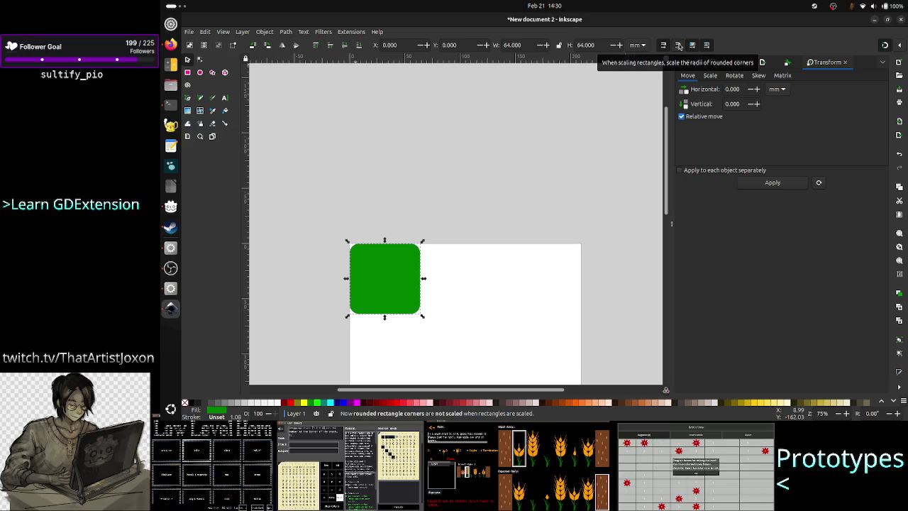
click(679, 45)
click(679, 45)
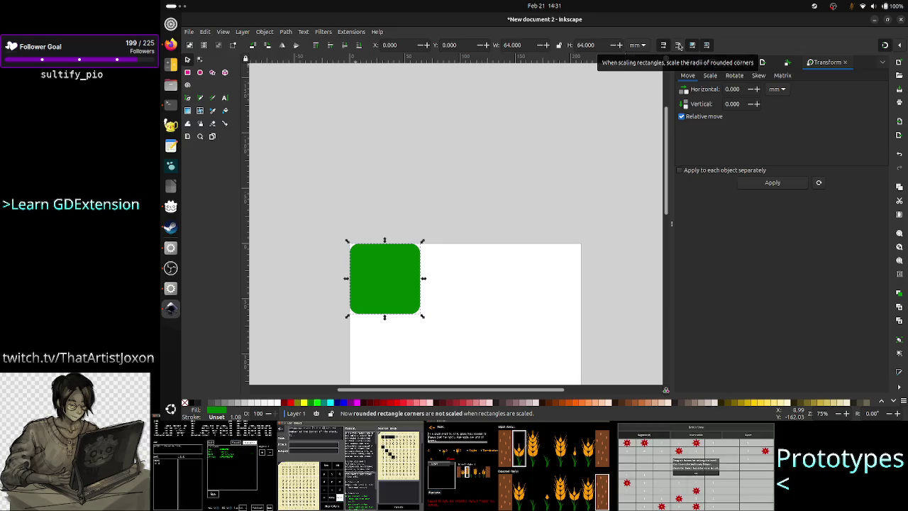
click(679, 45)
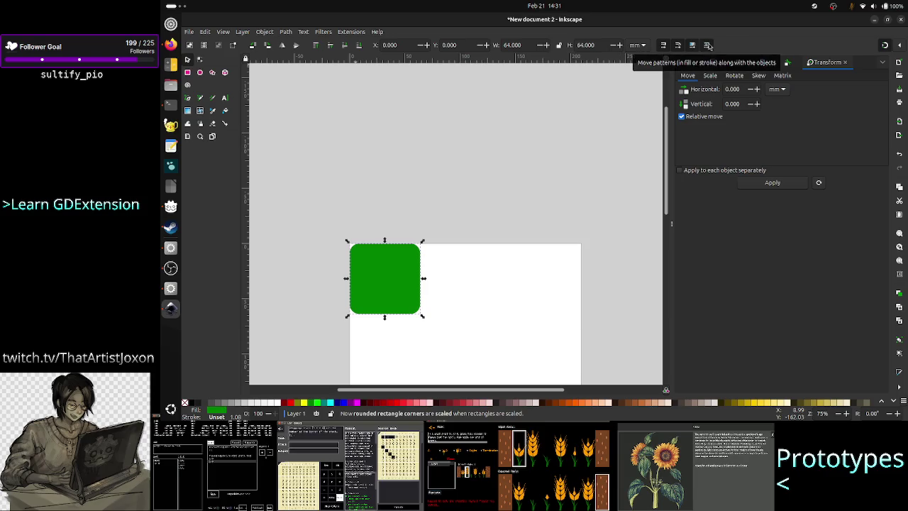
key(alt+Tab)
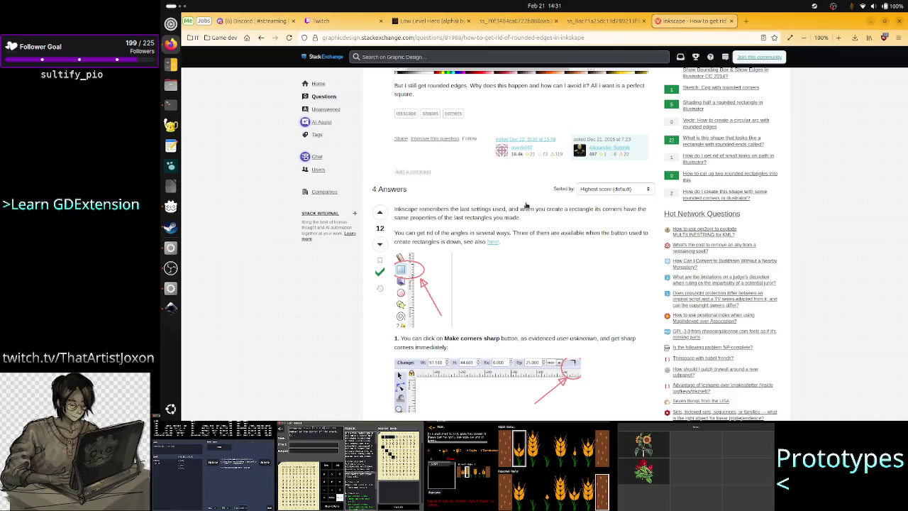
scroll(519, 257, down, 2)
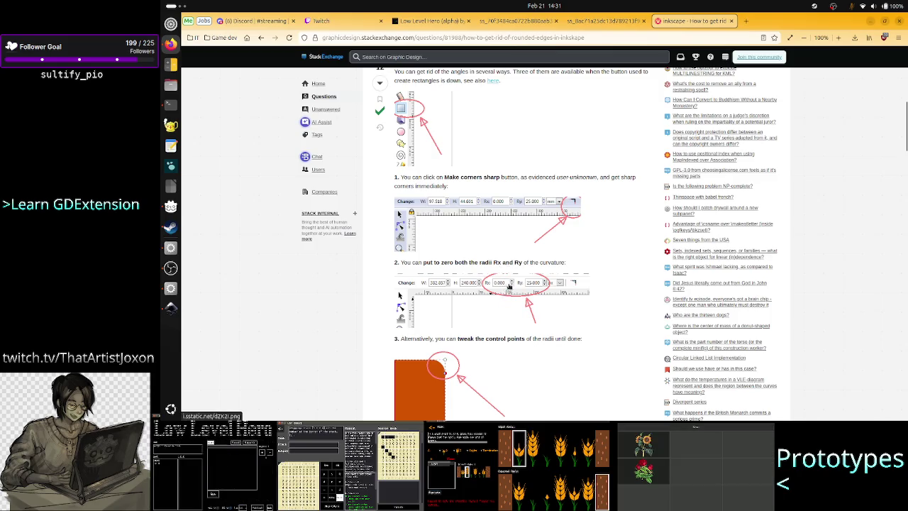
key(alt+Tab)
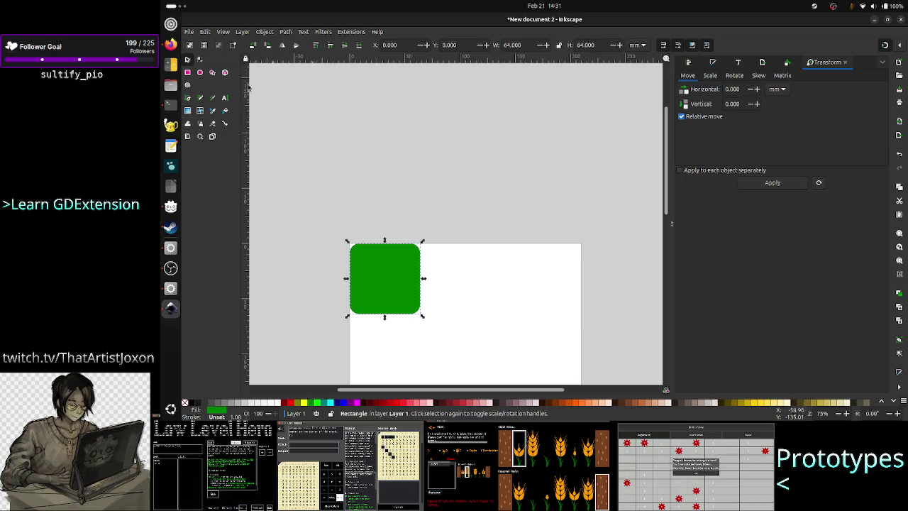
Apply 'Make corners sharp' to the green square using the Rectangle tool controls
click(188, 73)
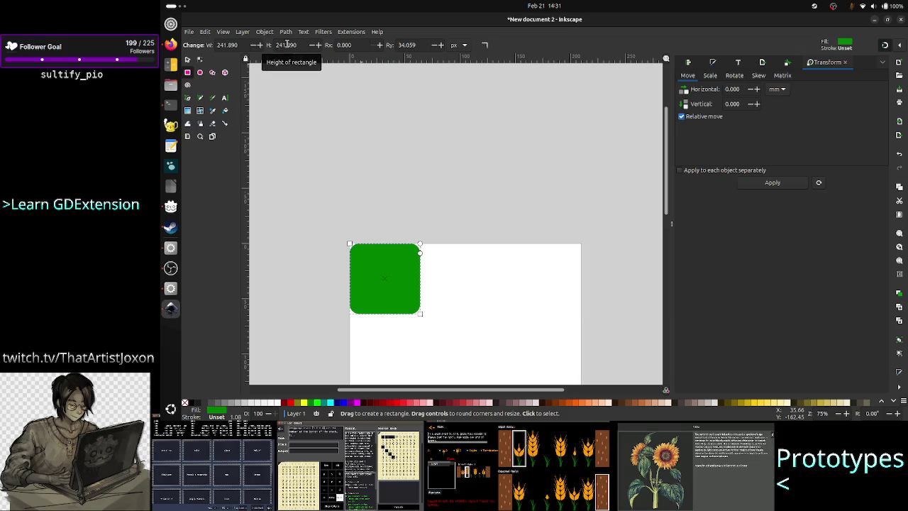
click(486, 45)
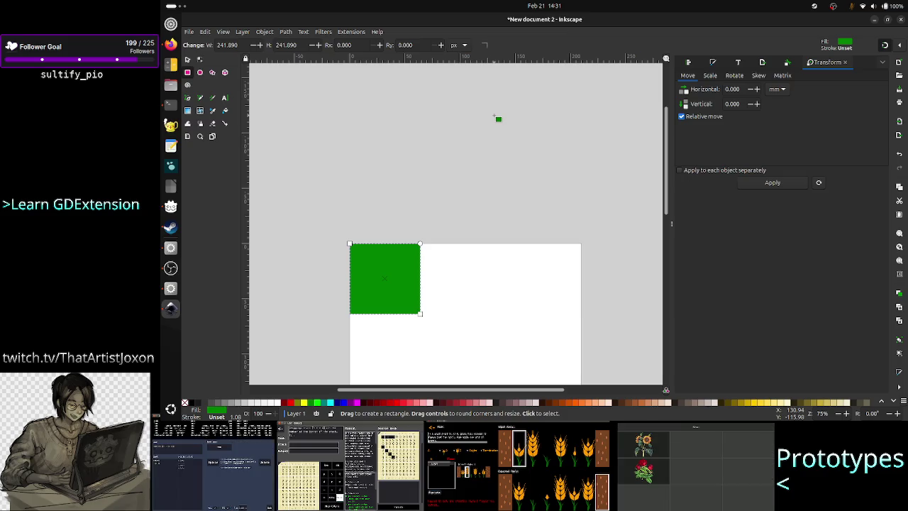
click(188, 61)
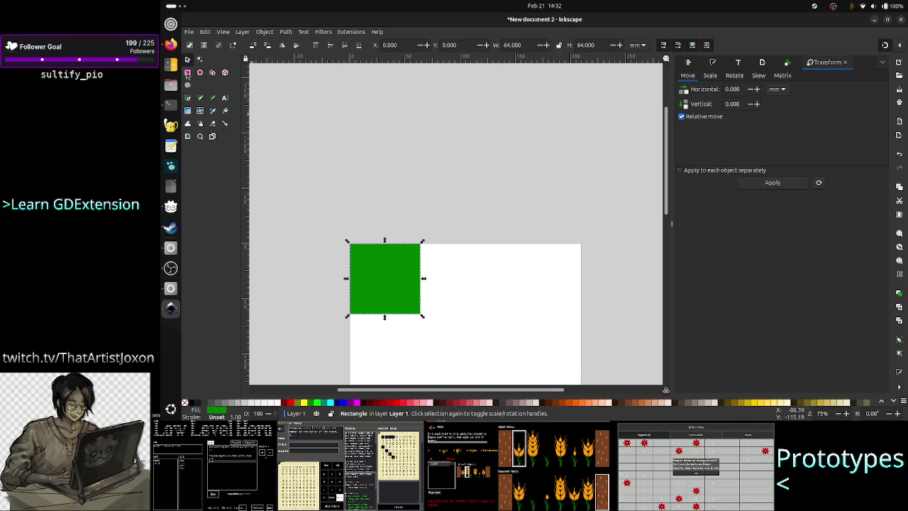
Draw a small test rectangle right of the square, then undo it
click(188, 73)
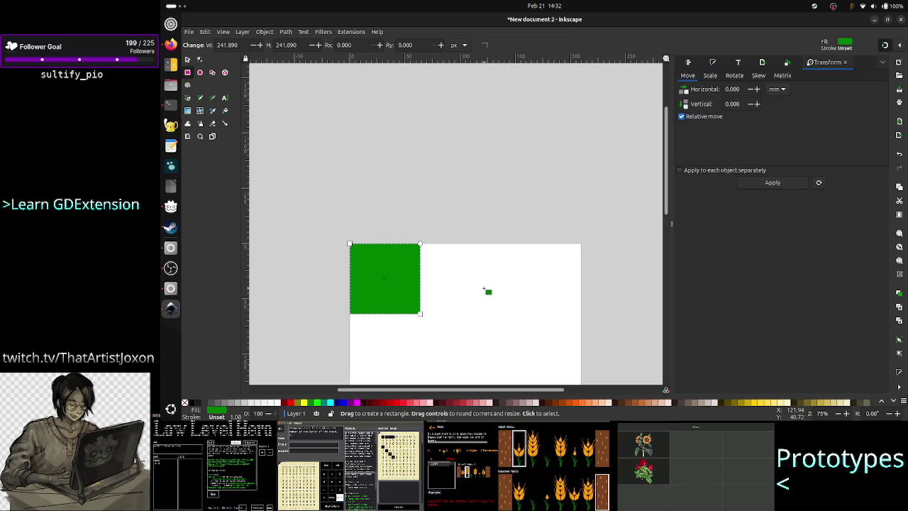
drag(485, 289, 532, 318)
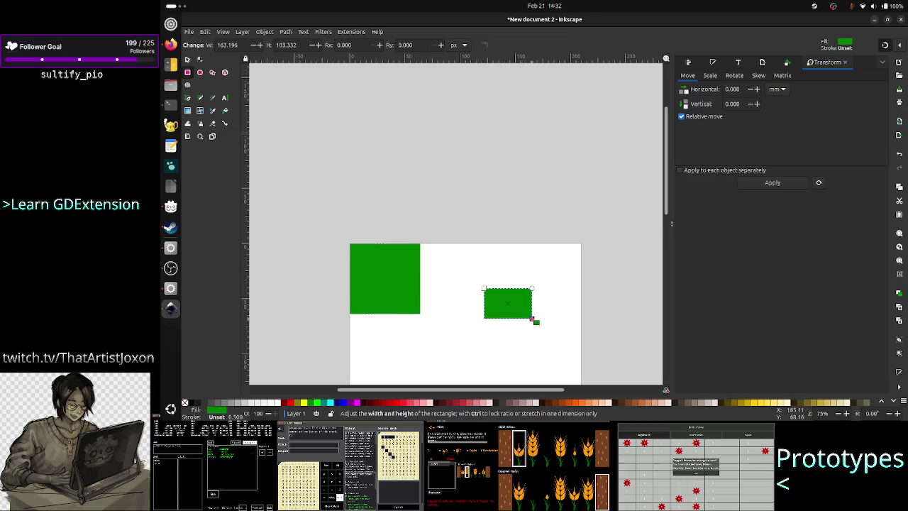
key(ctrl+z)
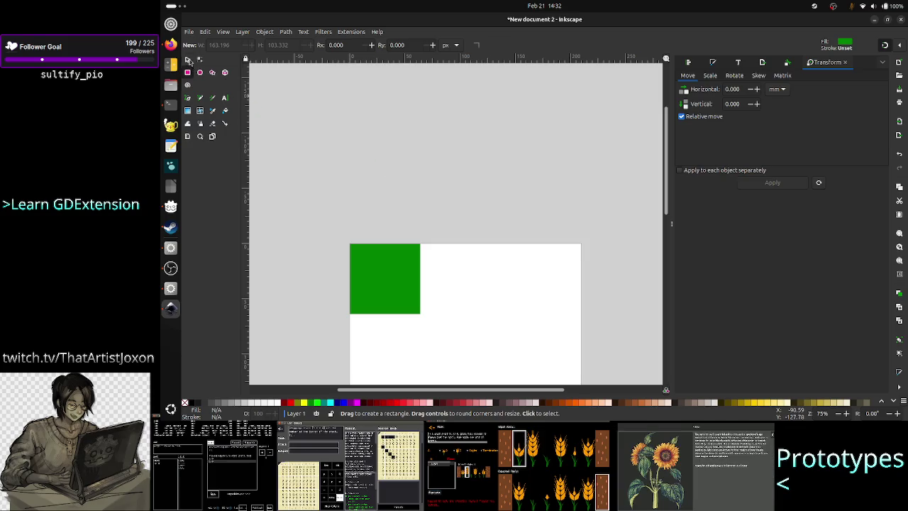
click(189, 61)
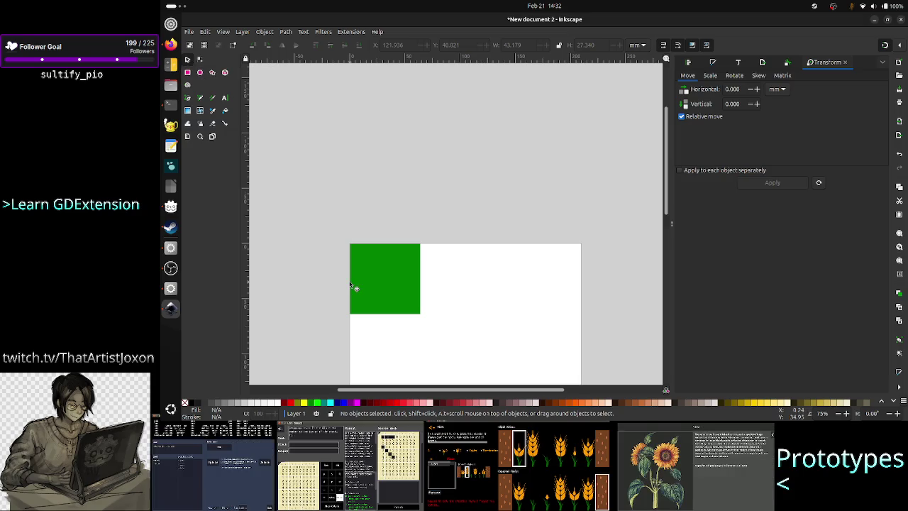
Select the green square and keep px as the Rectangle tool's size unit
click(383, 279)
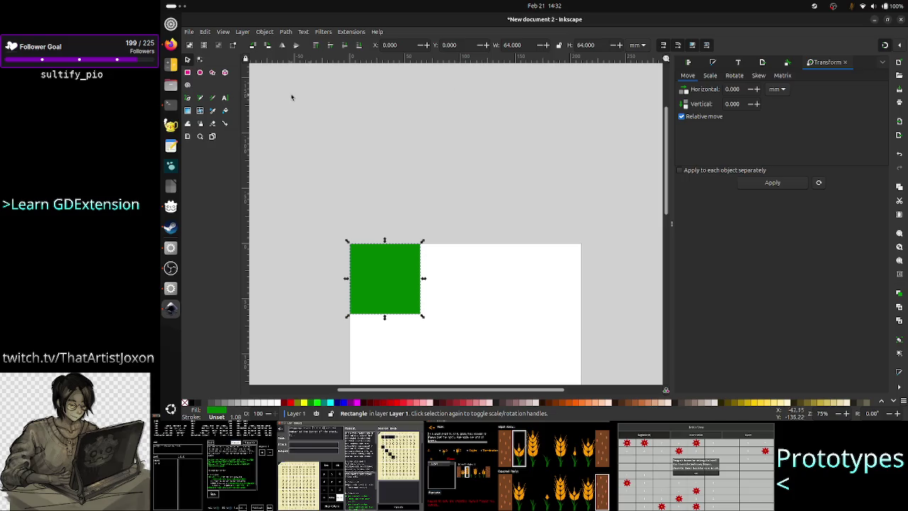
click(188, 73)
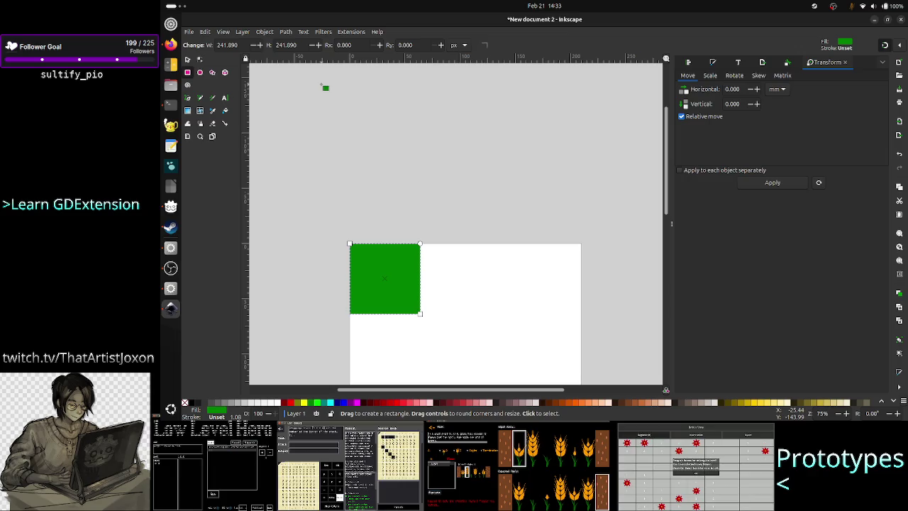
click(465, 45)
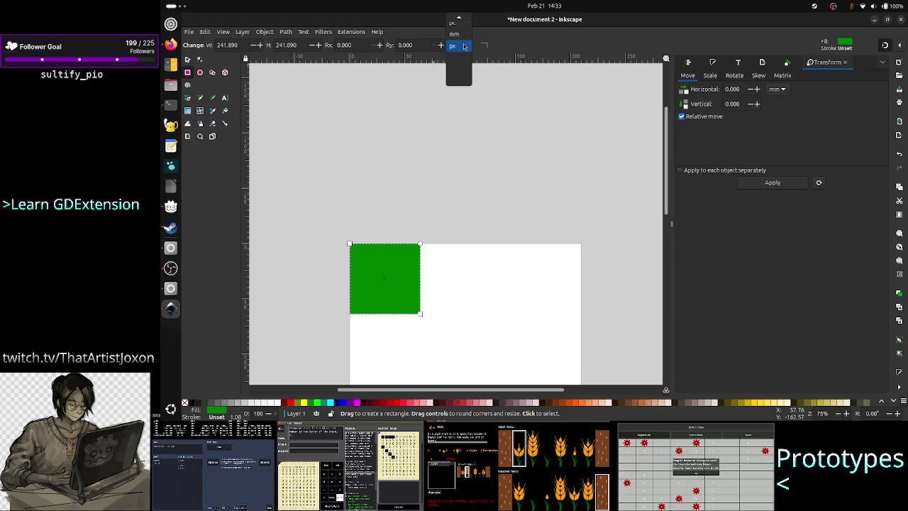
click(463, 46)
Delete the old green square and draw a new rectangle on the page
key(Escape)
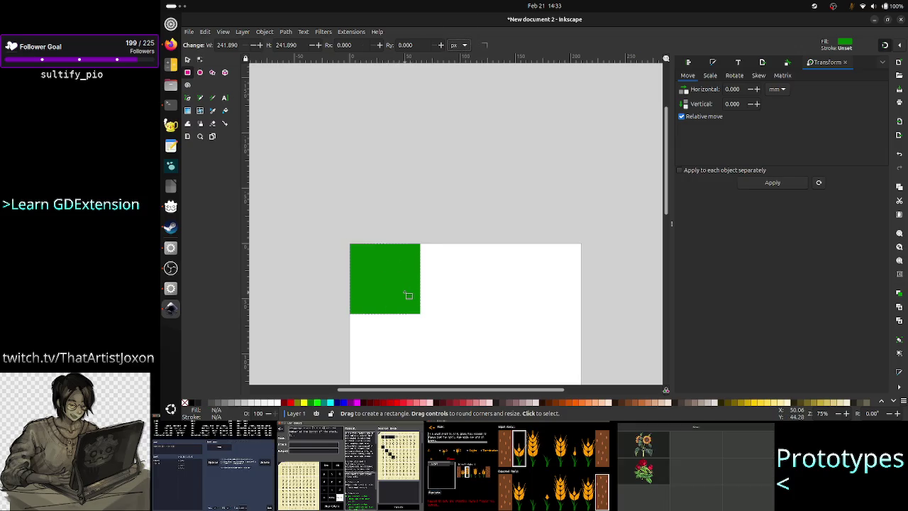
key(s)
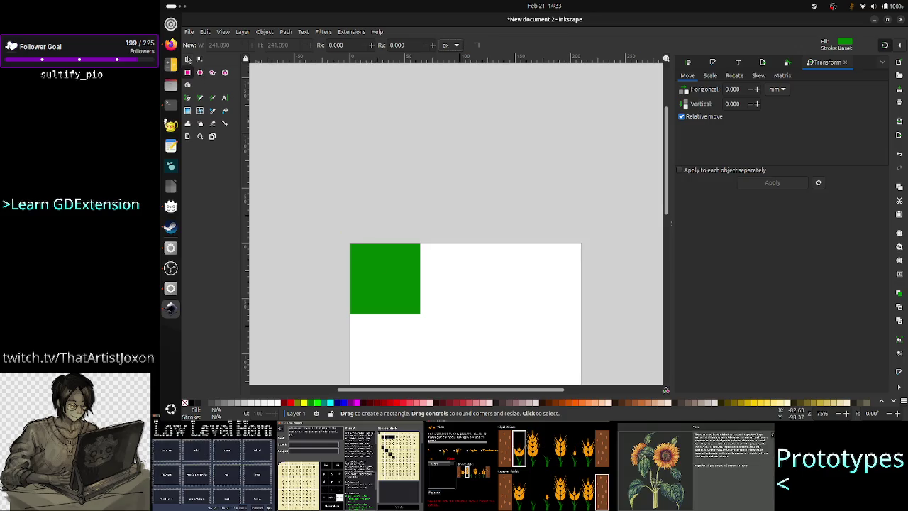
drag(336, 222, 448, 310)
key(Delete)
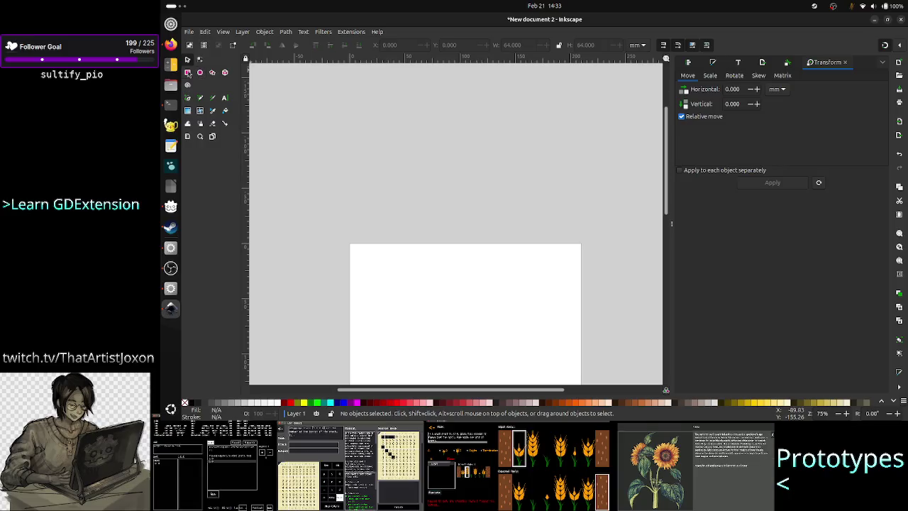
click(188, 73)
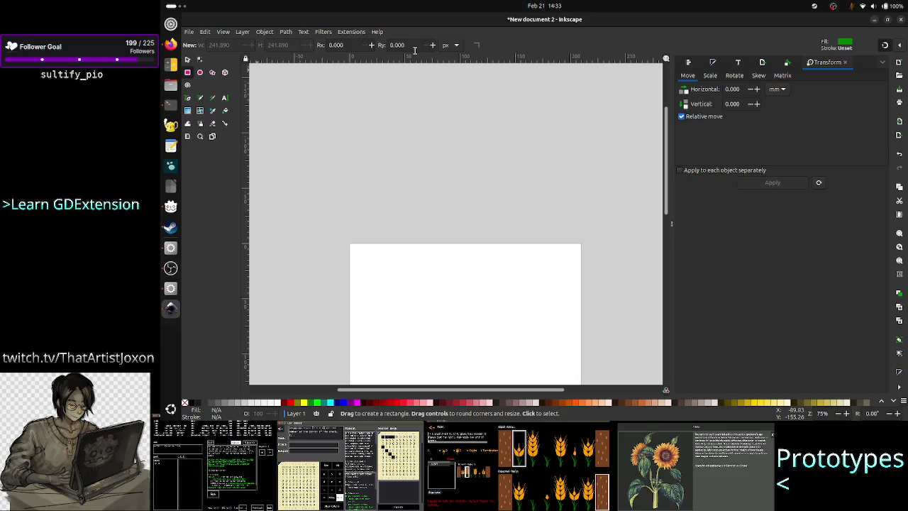
drag(369, 255, 390, 308)
Set the new rectangle's width and height to 64
click(239, 41)
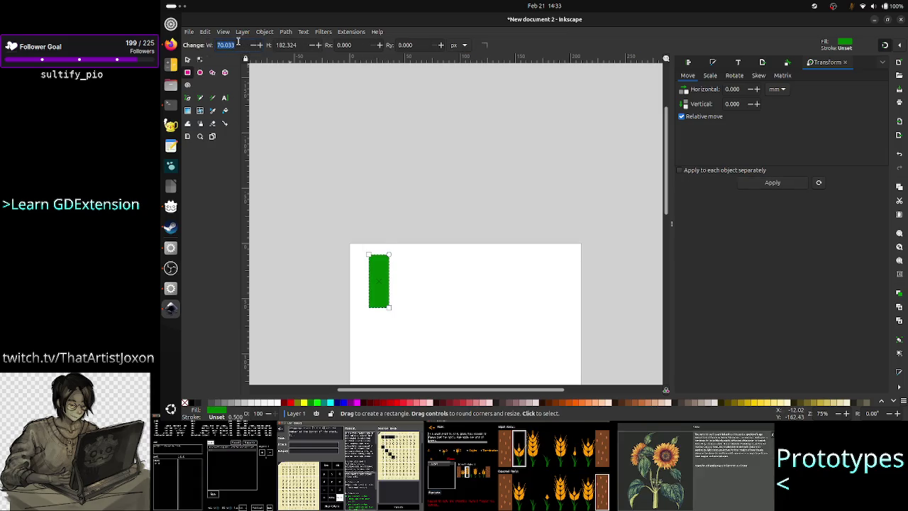
text(64)
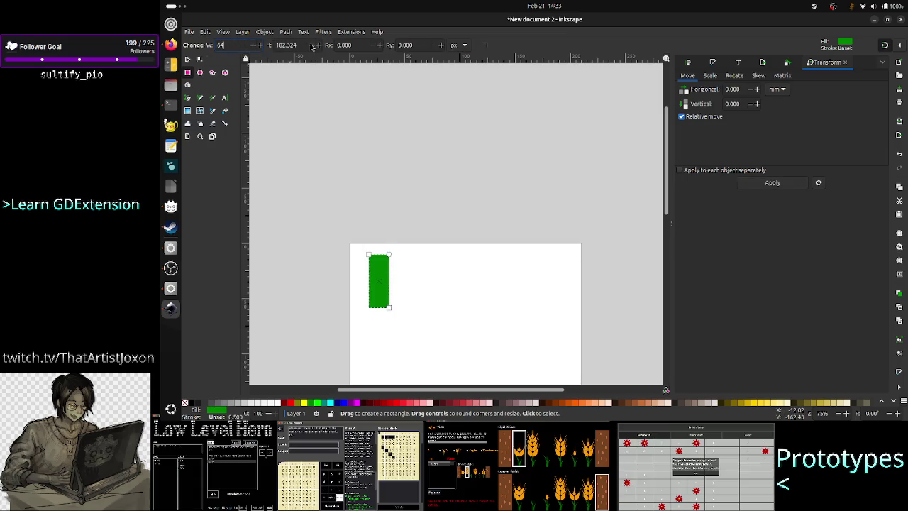
click(291, 48)
text(64)
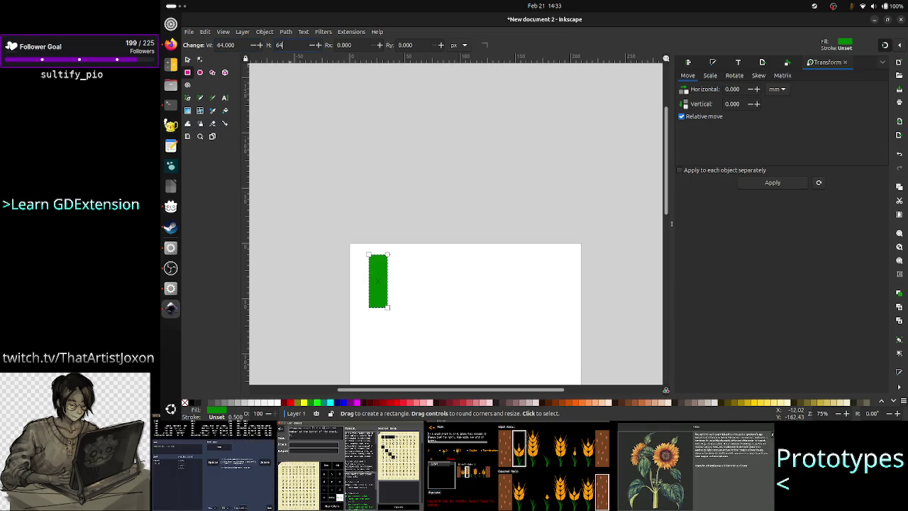
key(Return)
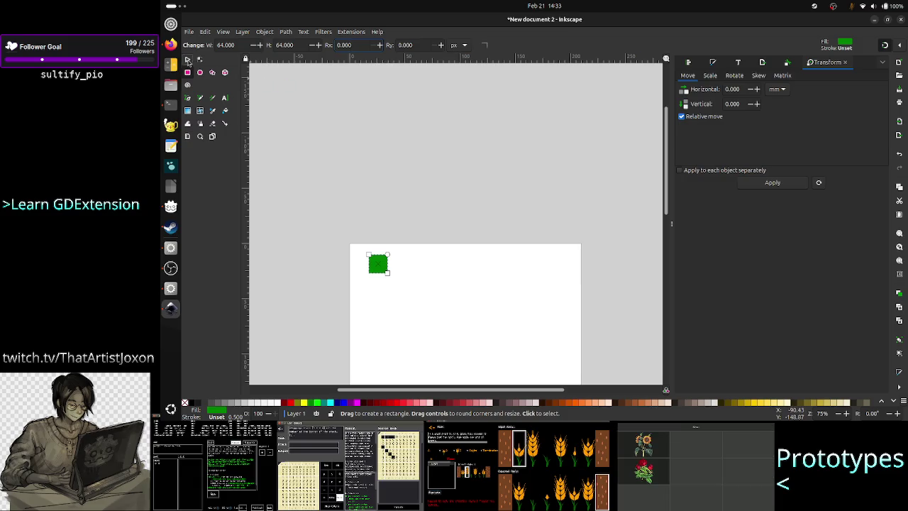
Move the square to X 0, Y 0 with the Selector toolbar
click(188, 59)
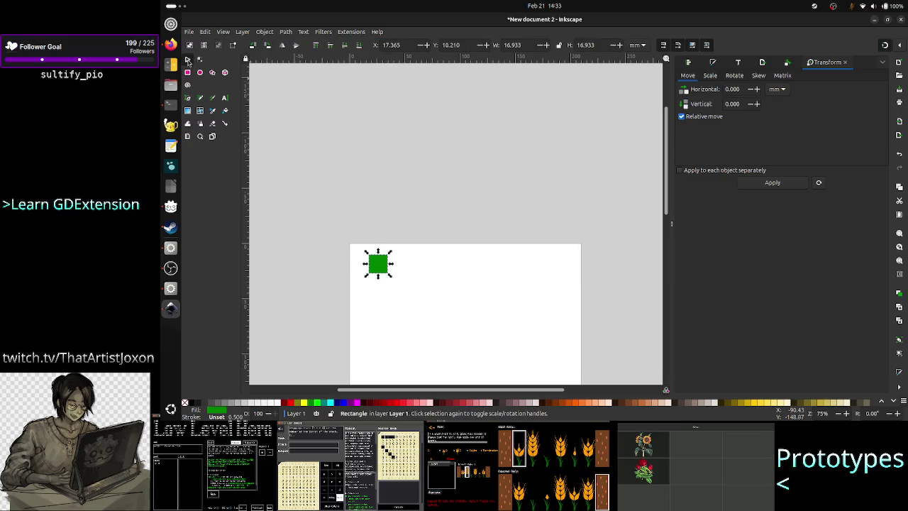
double_click(411, 45)
text(0)
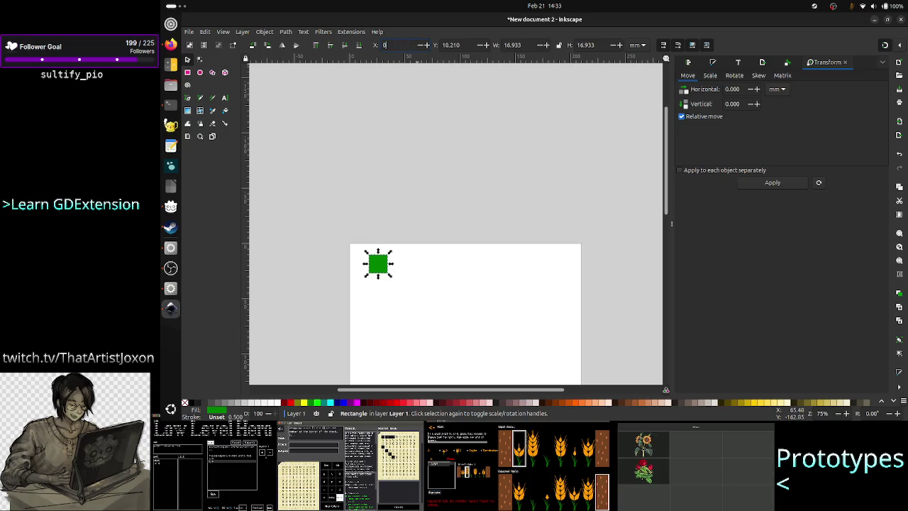
double_click(458, 45)
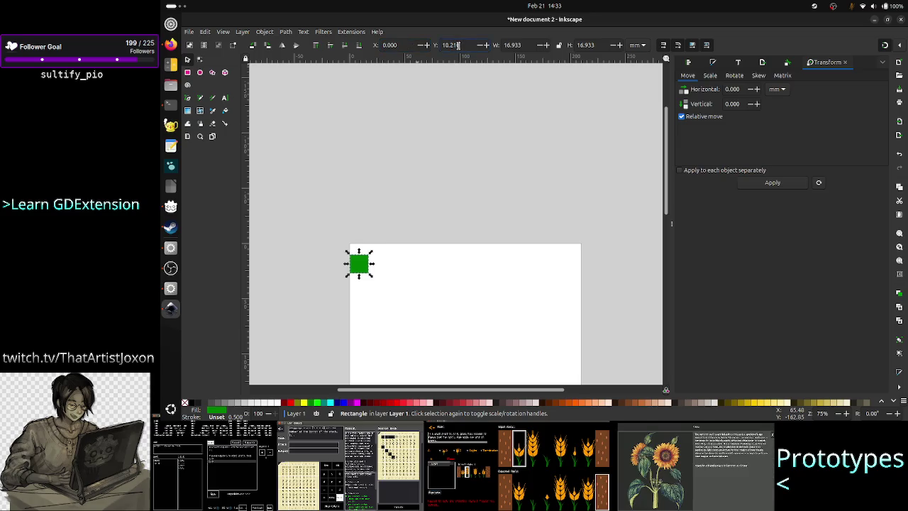
text(0)
key(Return)
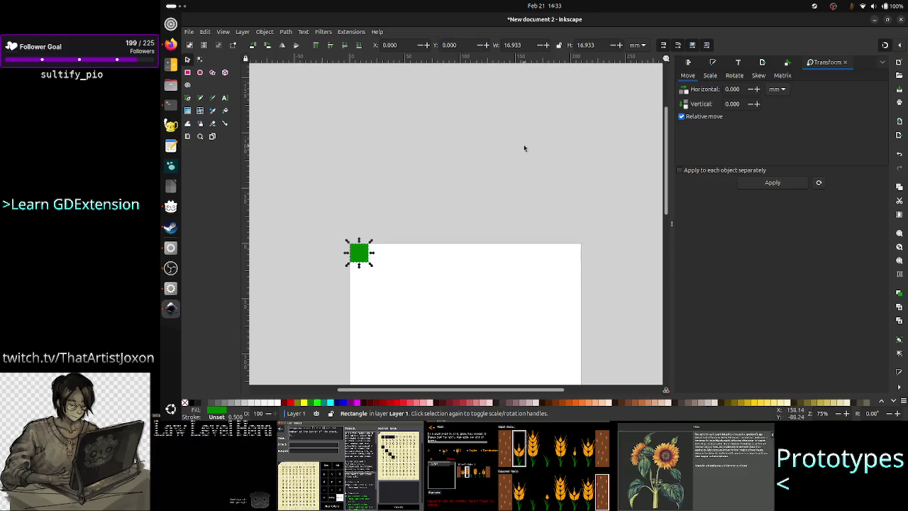
Show the Selector's position and size in px and reselect the square
click(640, 47)
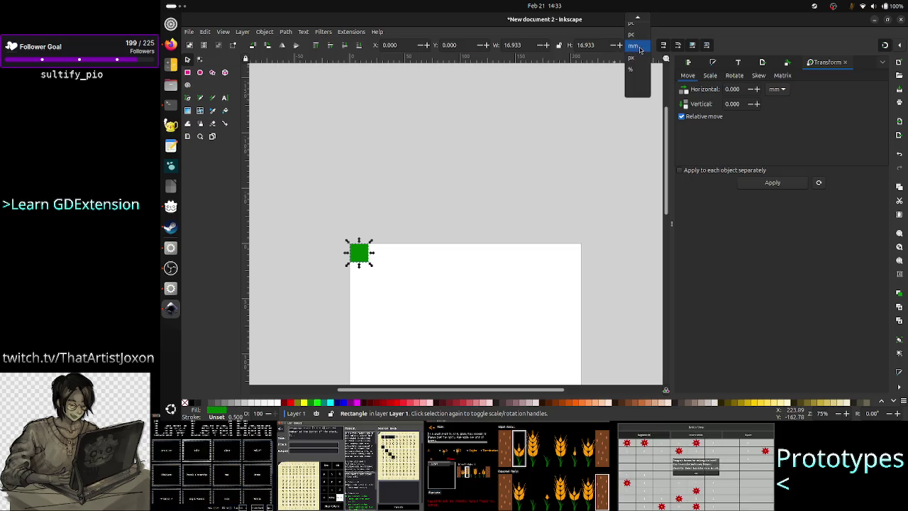
click(633, 58)
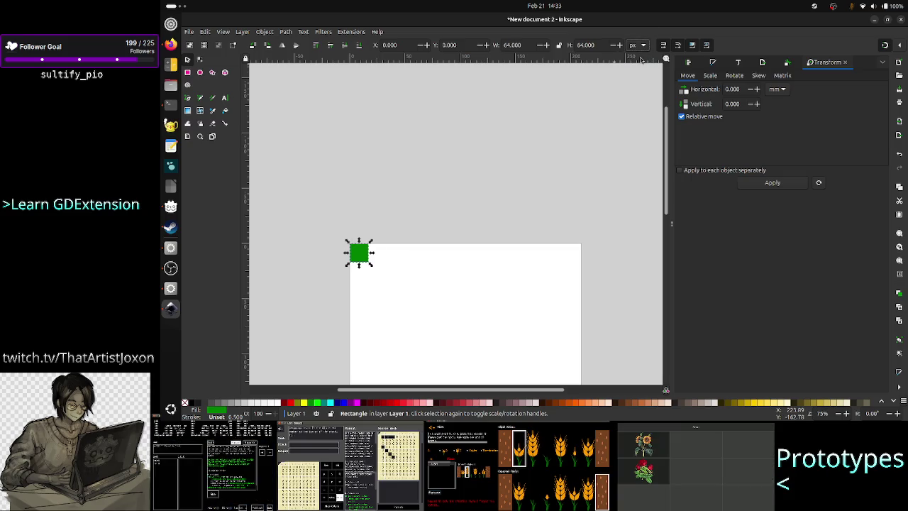
click(479, 154)
click(366, 253)
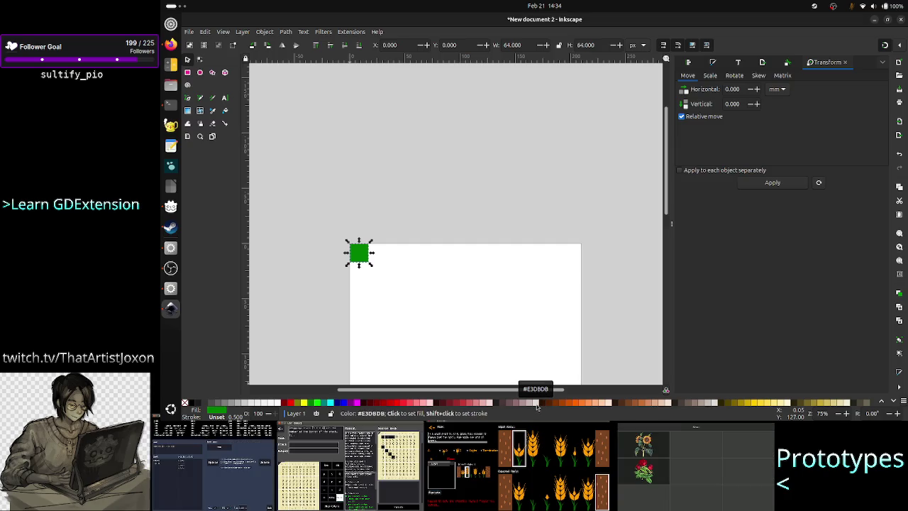
key(alt+Tab)
key(alt+Tab)
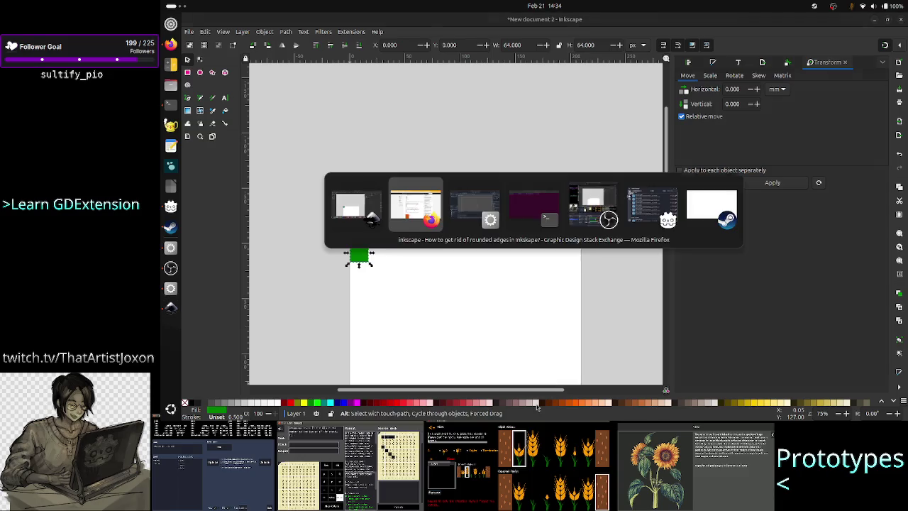
Switch to Firefox and show the TIS-100 screenshot tab
key(alt+Tab)
key(alt+Tab)
key(alt+Tab)
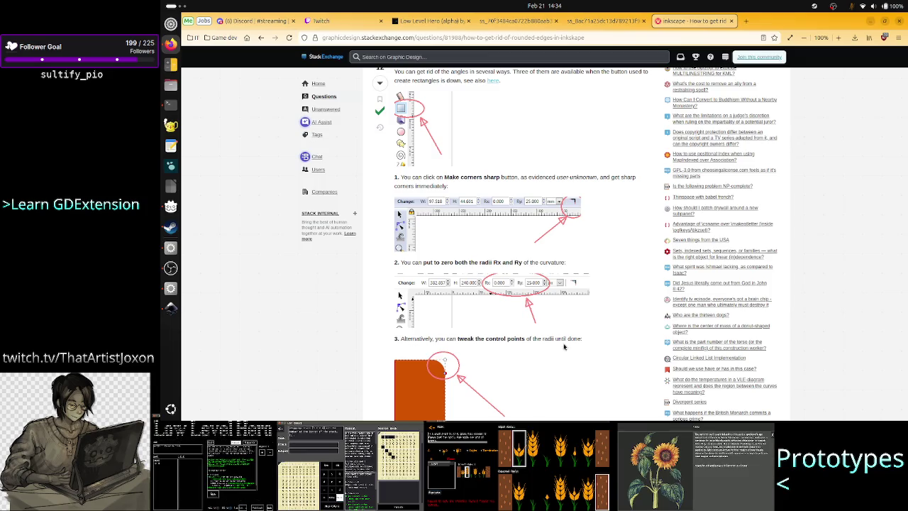
click(606, 21)
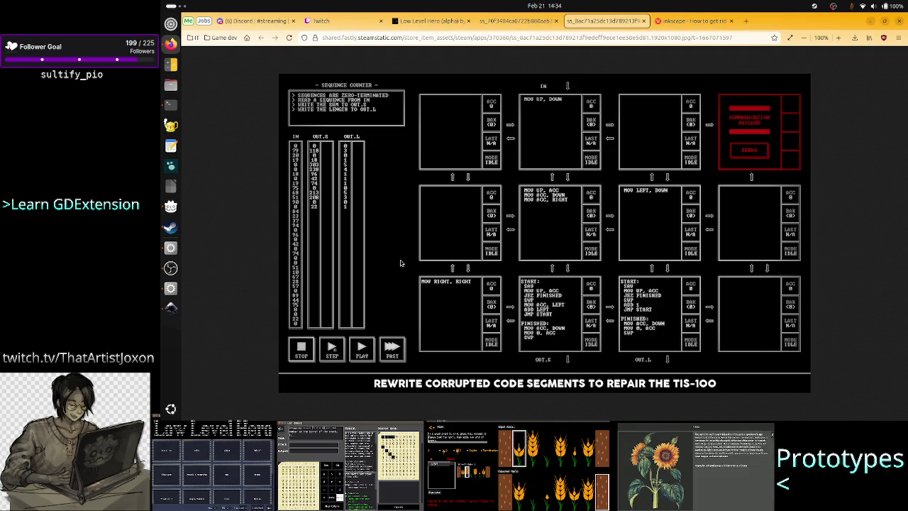
click(529, 20)
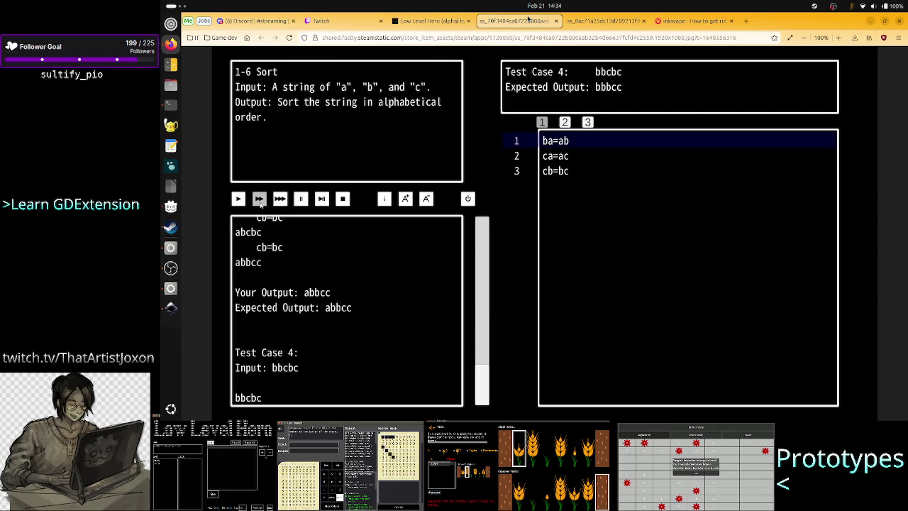
click(446, 23)
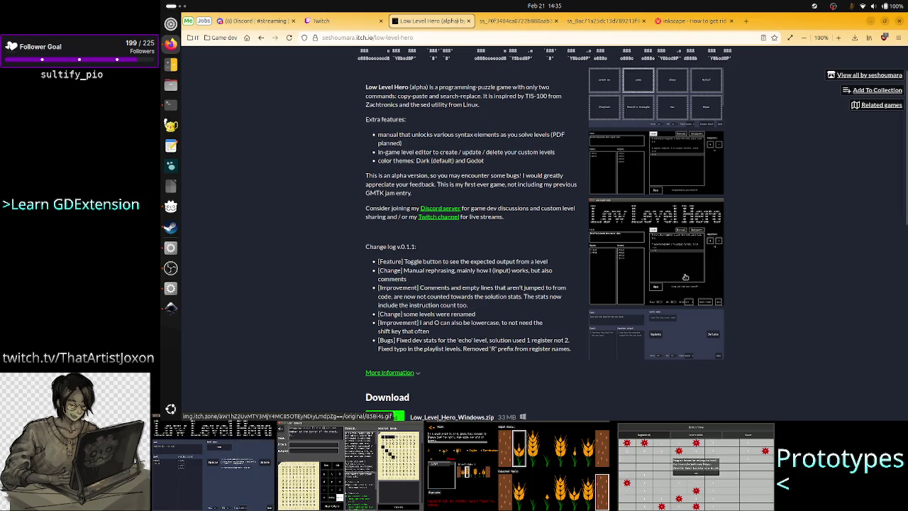
scroll(686, 343, down, 2)
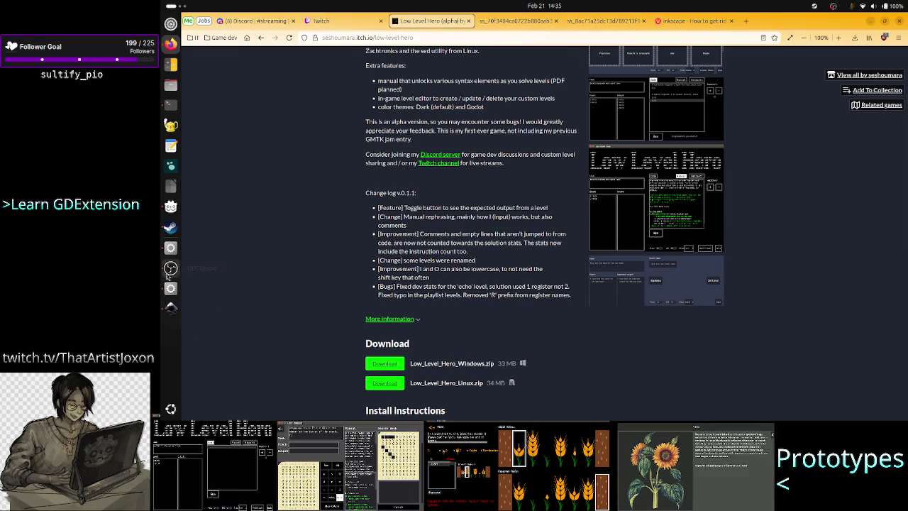
click(618, 21)
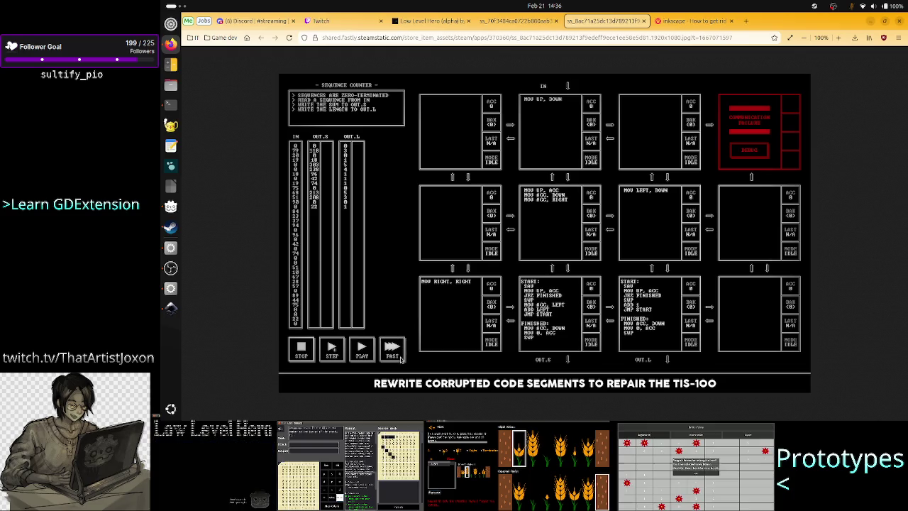
click(171, 307)
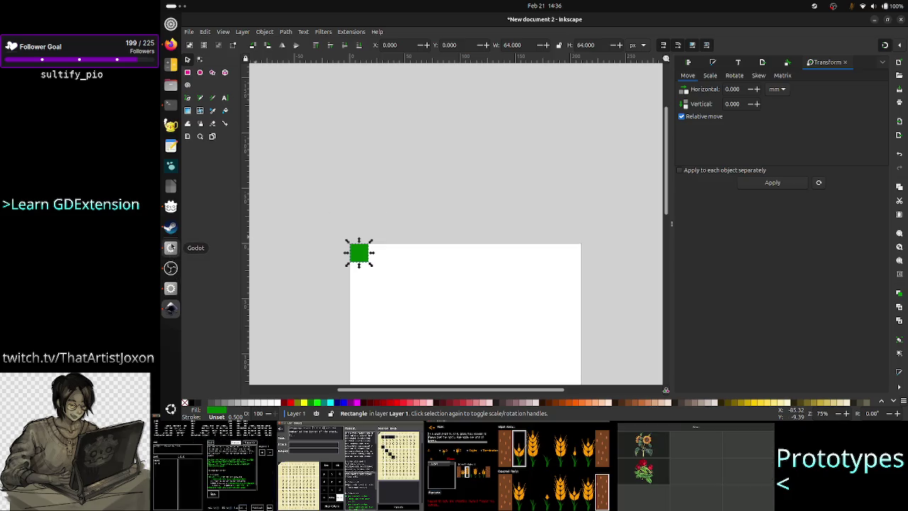
Deselect the 64 px green square and switch to the Godot editor
click(310, 248)
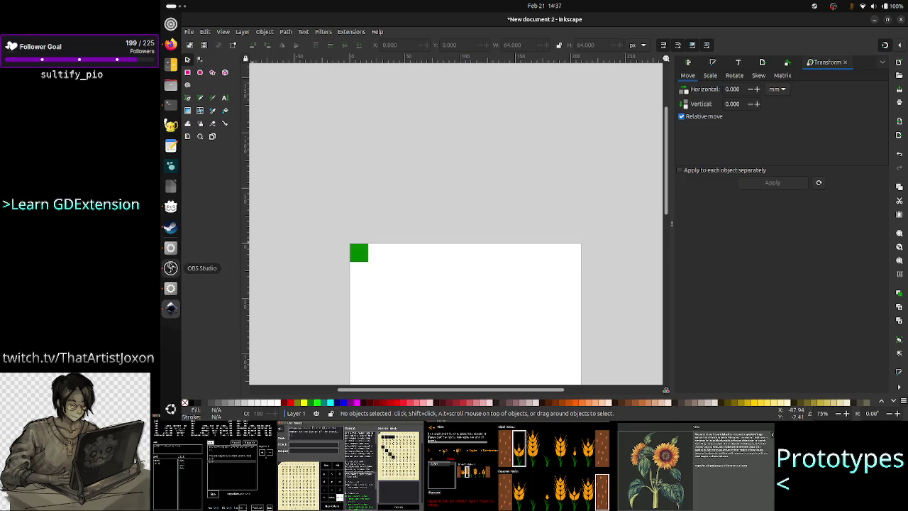
click(170, 248)
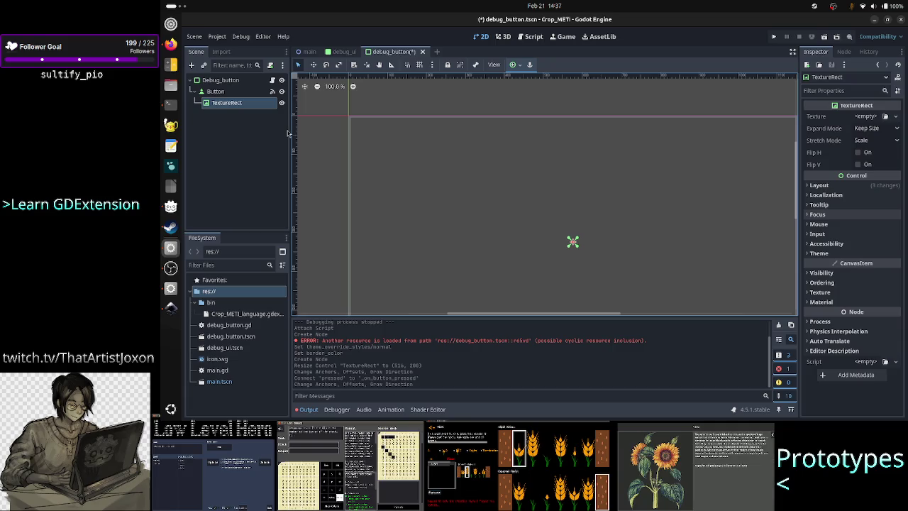
Delete the TextureRect node from the debug_button scene, confirming the deletion
click(254, 106)
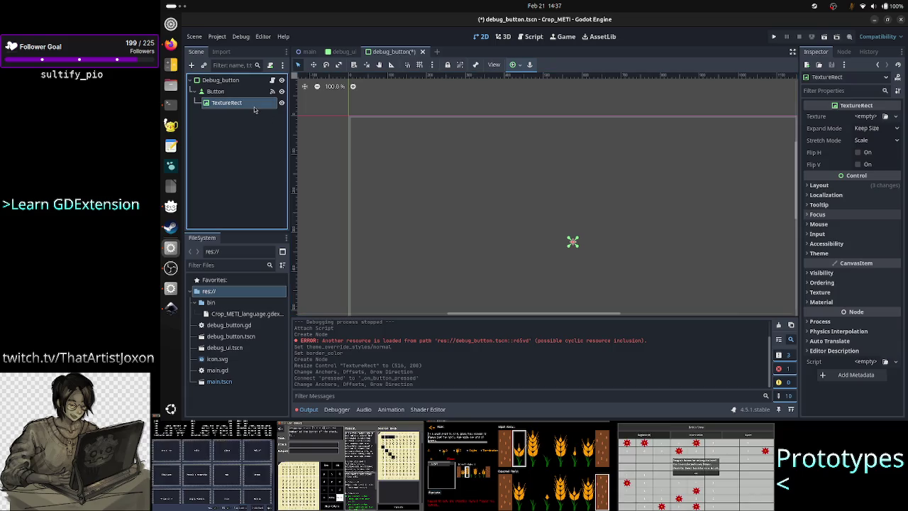
key(Delete)
key(Return)
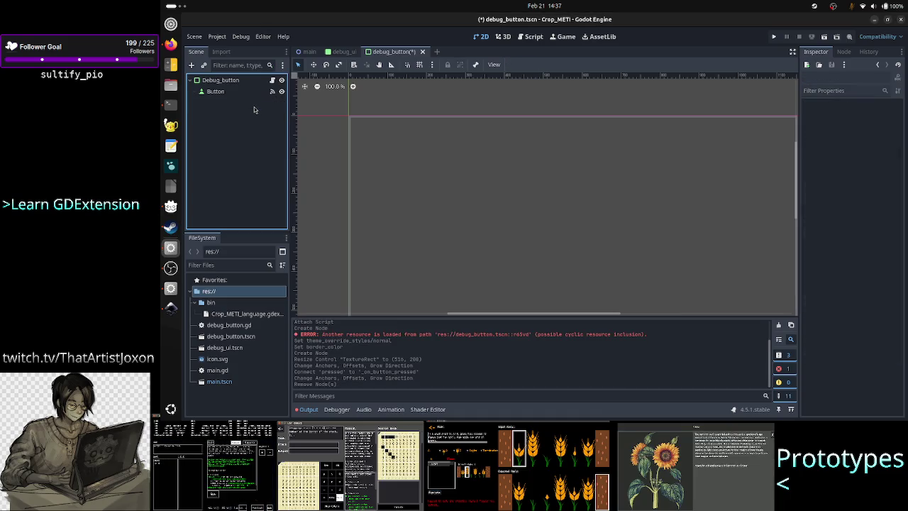
Switch to Firefox and view the 1-6 Sort screenshot at full size
key(alt+Tab)
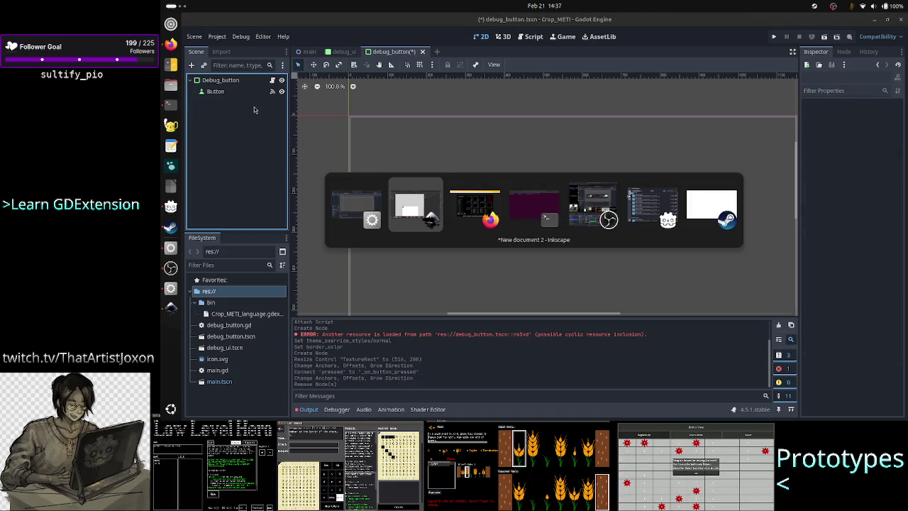
key(alt+Tab)
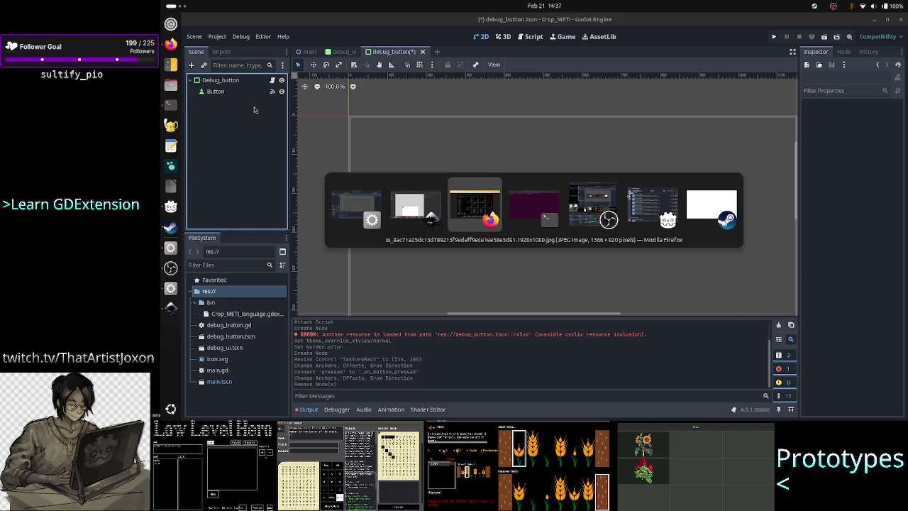
key(alt)
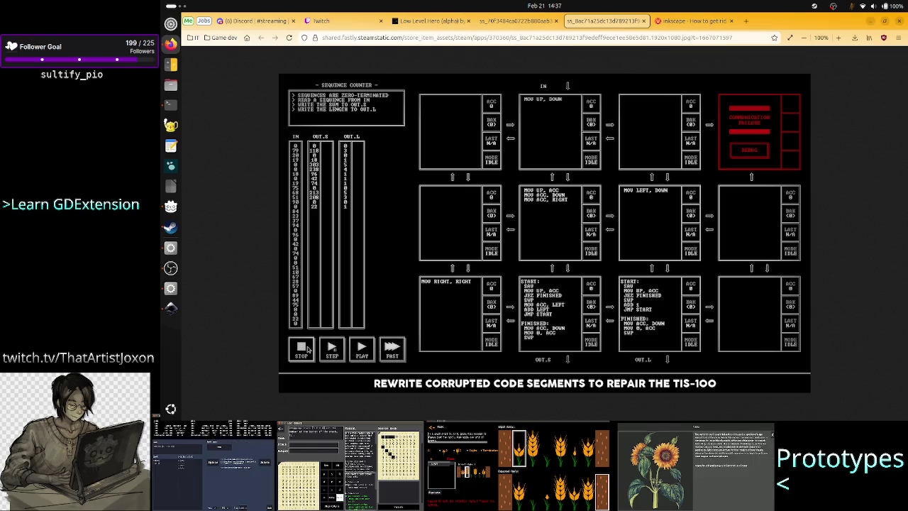
key(ctrl+Page_Up)
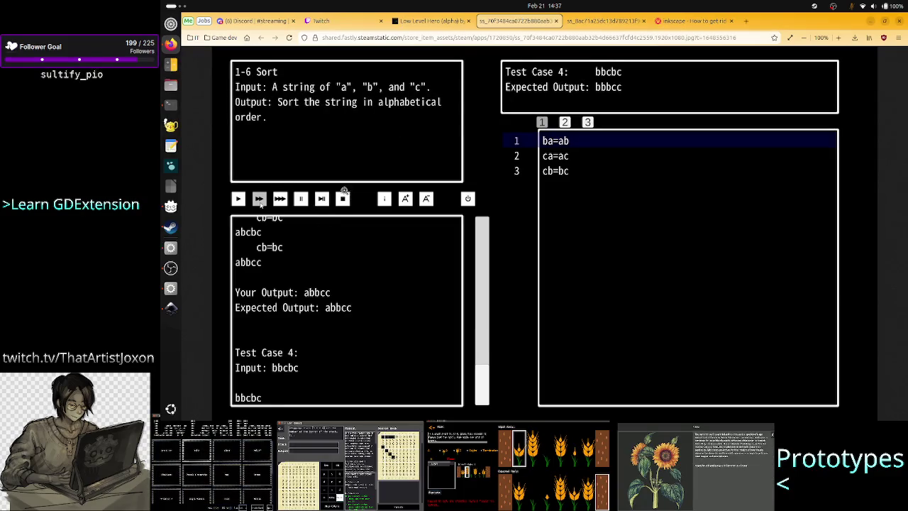
click(260, 202)
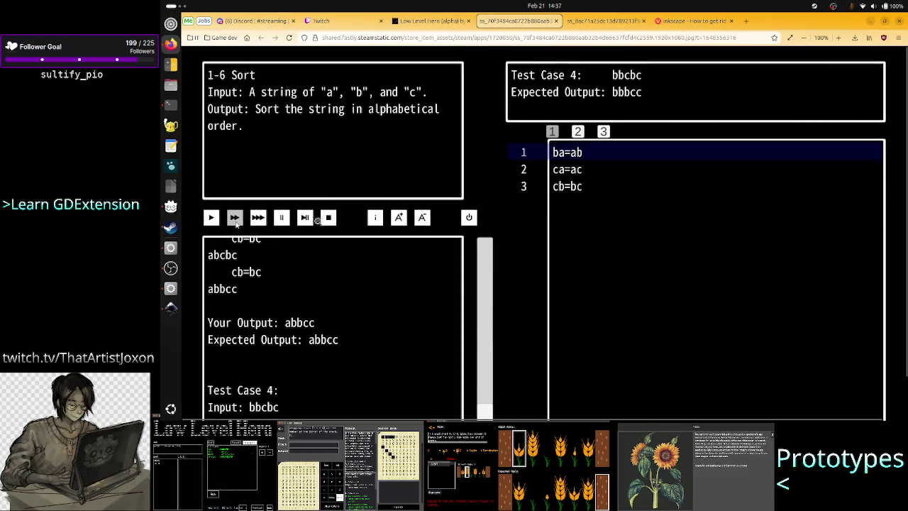
click(354, 237)
key(alt+Tab)
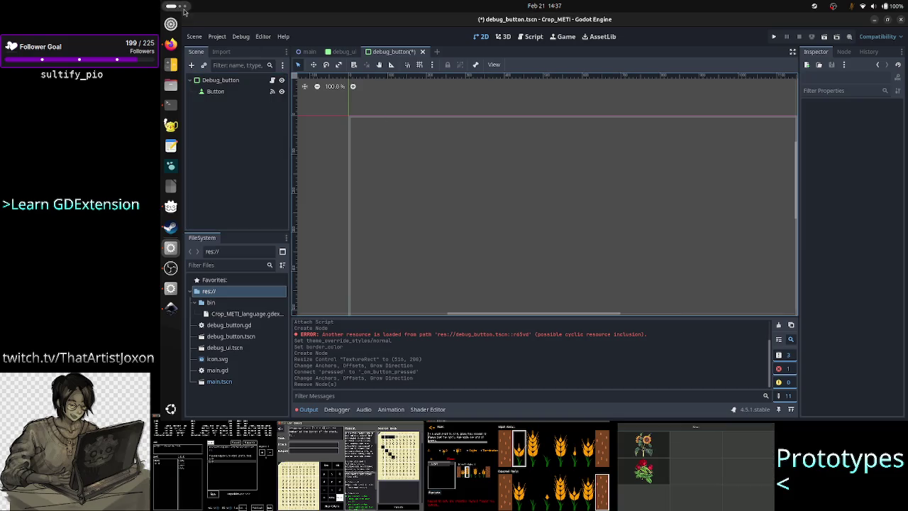
click(170, 44)
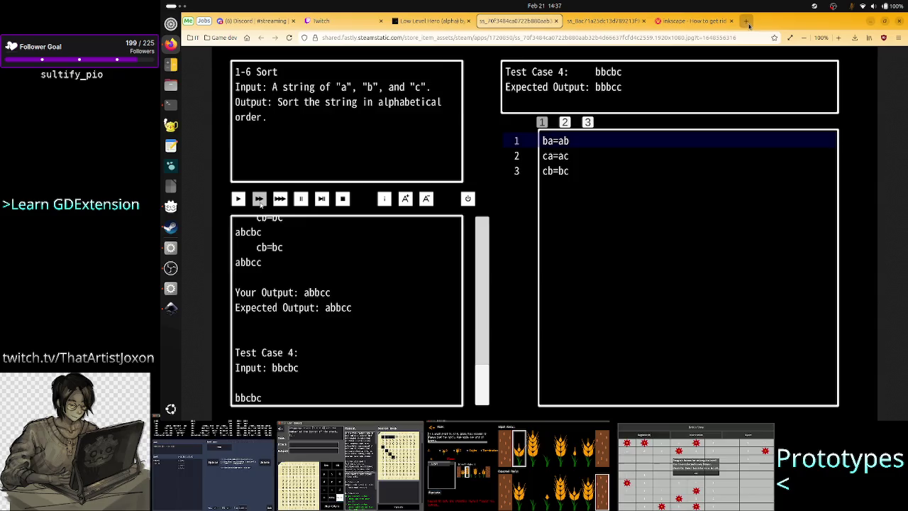
Search 'godot create simple shapes' and read the forum thread's polygon-node advice
click(746, 20)
click(523, 190)
text(godot)
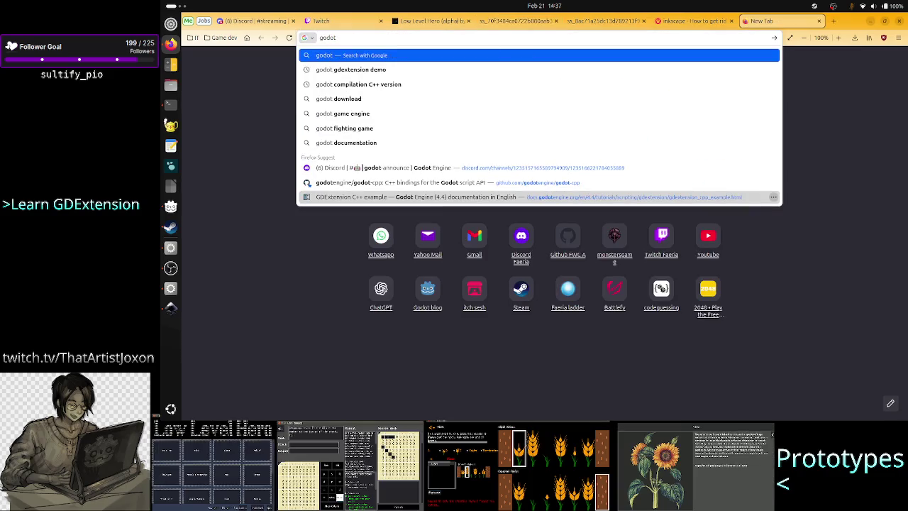
text( create simple shape)
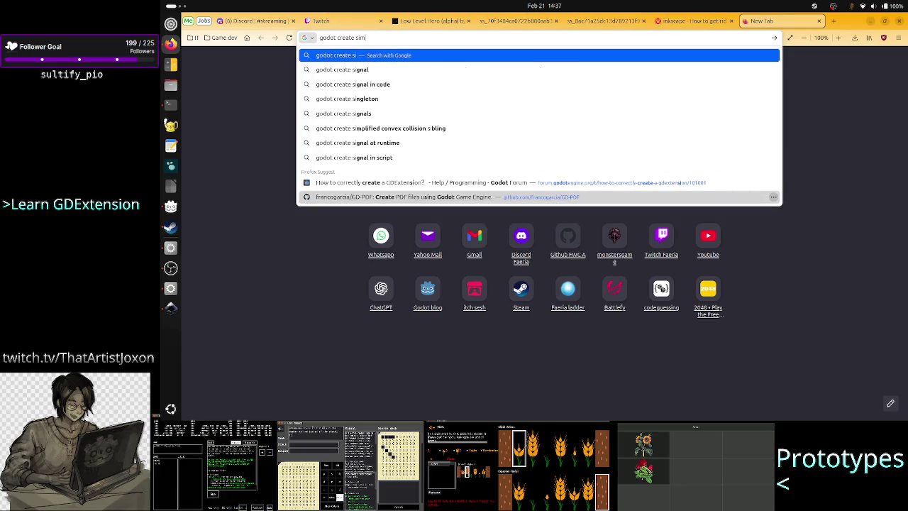
text(s)
key(Return)
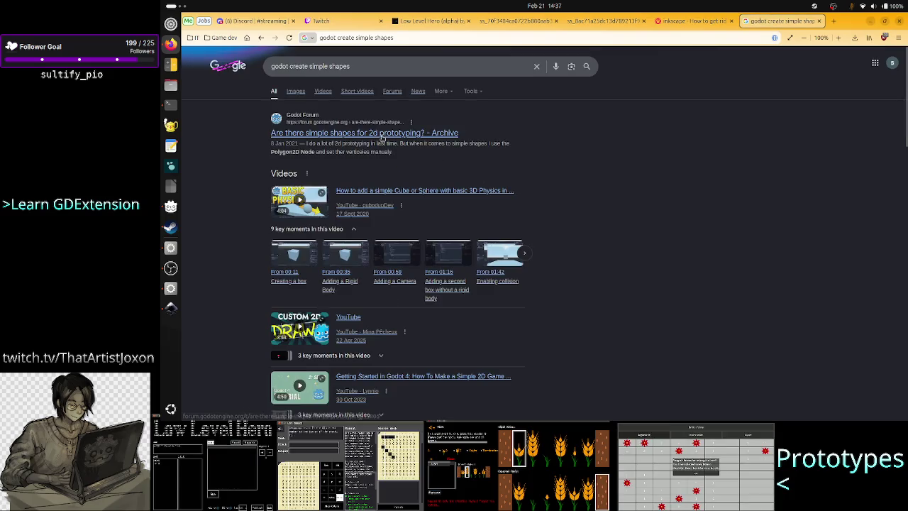
click(380, 135)
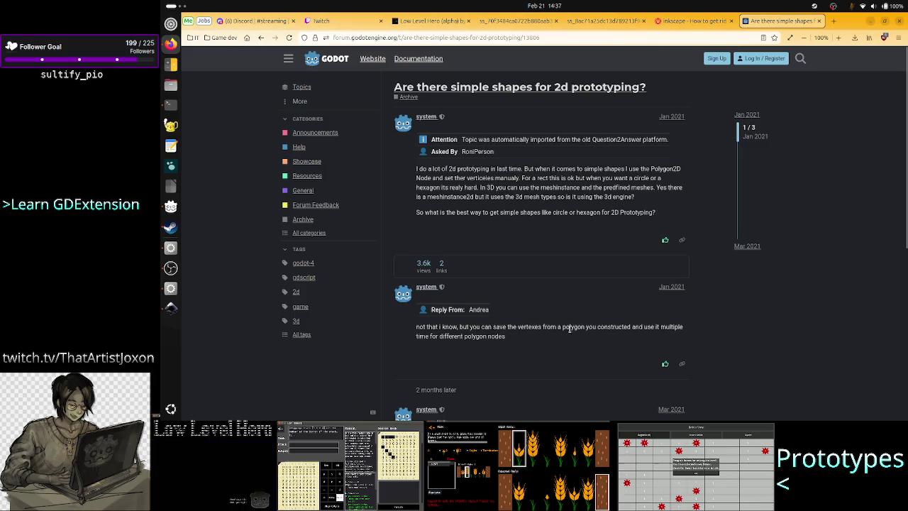
drag(584, 328, 555, 327)
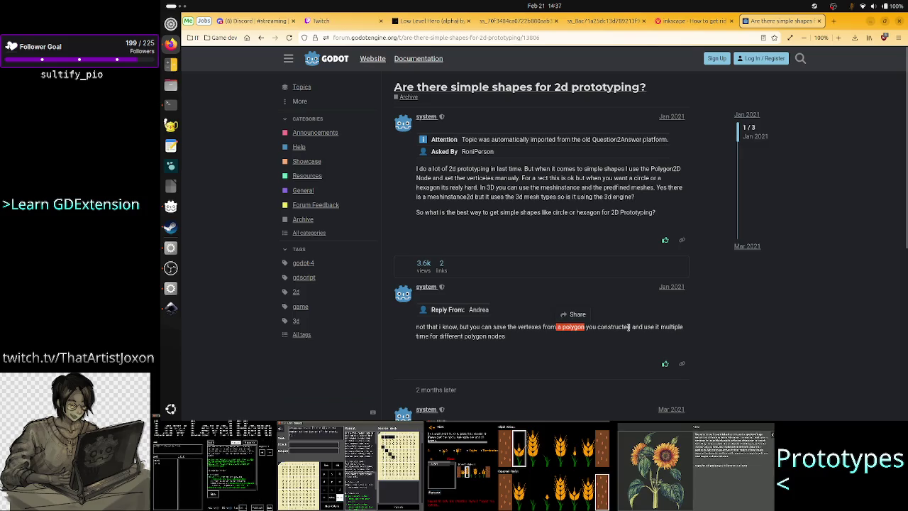
drag(439, 335, 500, 335)
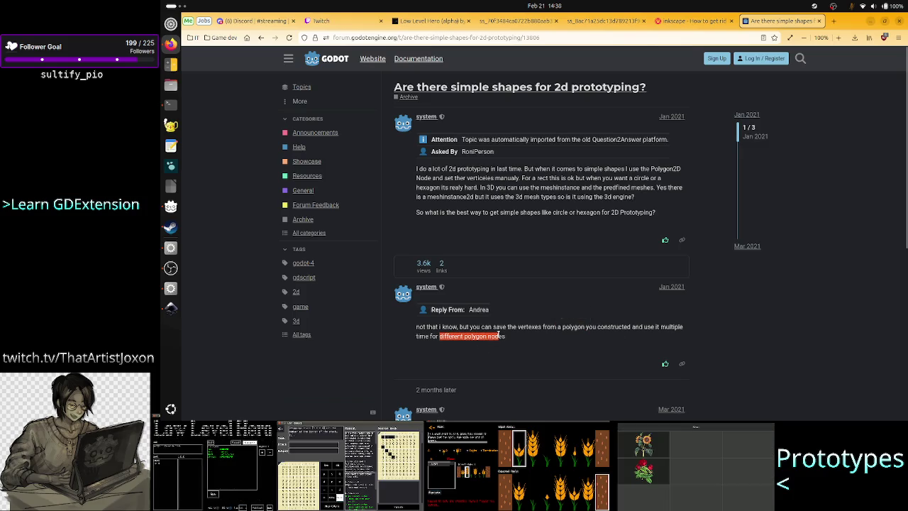
click(513, 338)
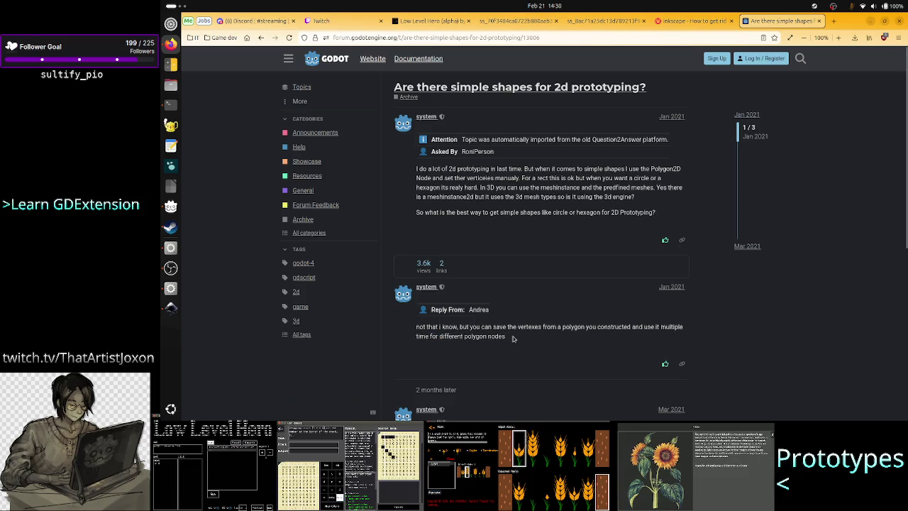
Browse the GDQuest game-sprites page, go back to the forum thread, and return to Godot
scroll(514, 338, down, 3)
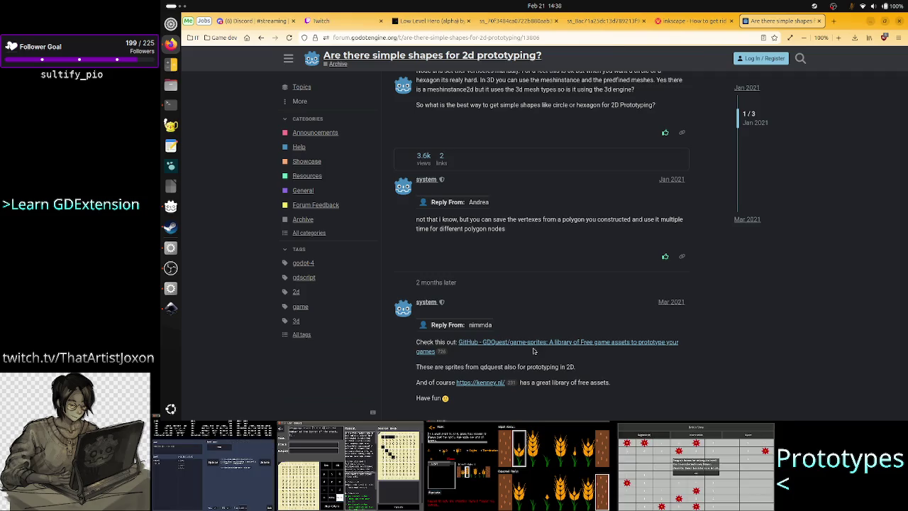
scroll(534, 350, down, 3)
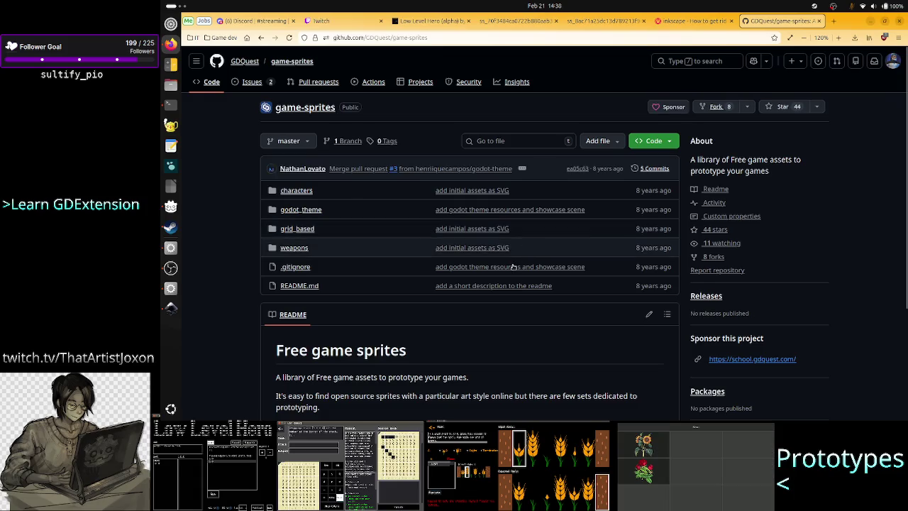
scroll(483, 291, down, 3)
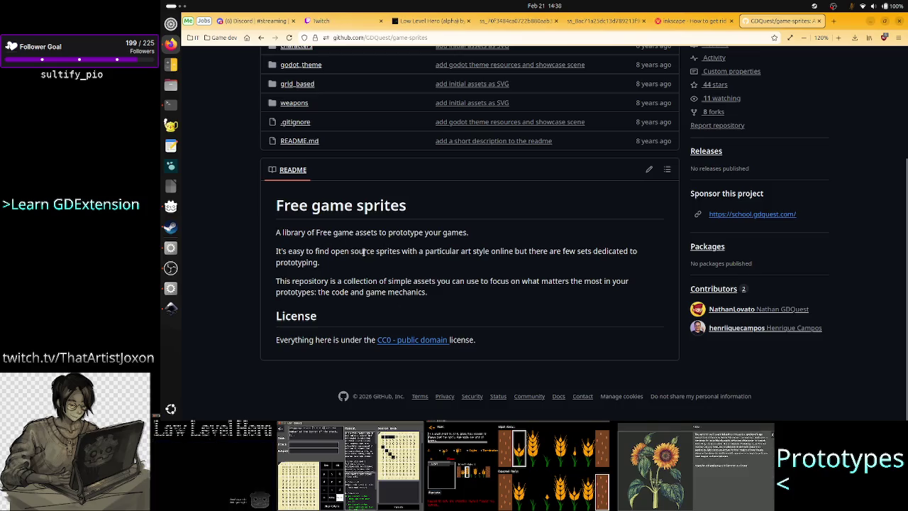
scroll(364, 252, up, 3)
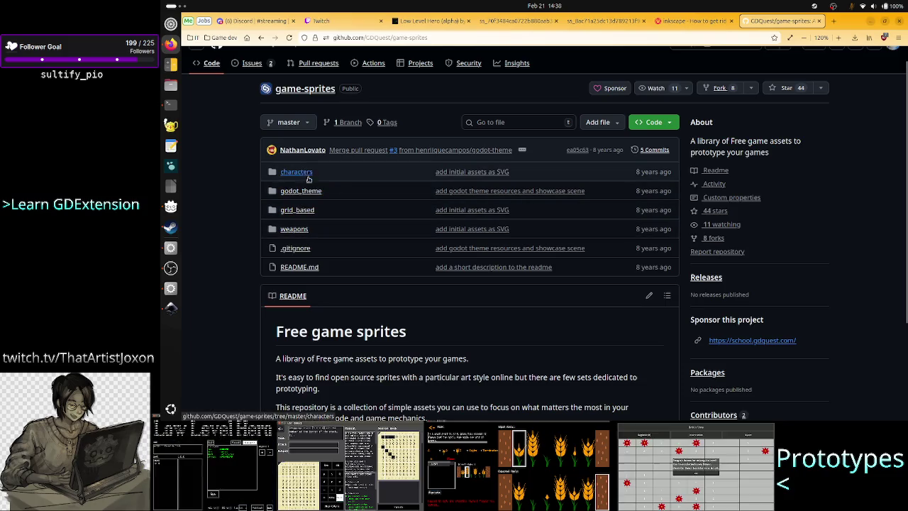
click(262, 38)
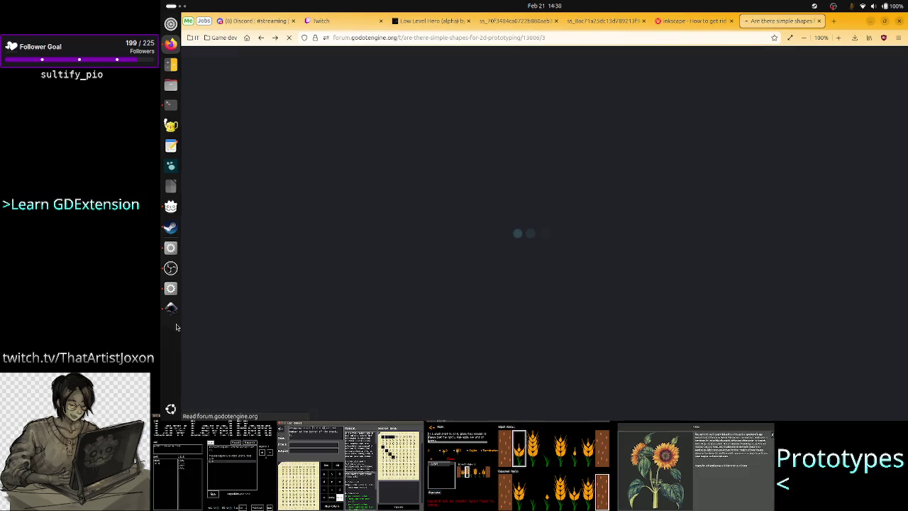
click(170, 248)
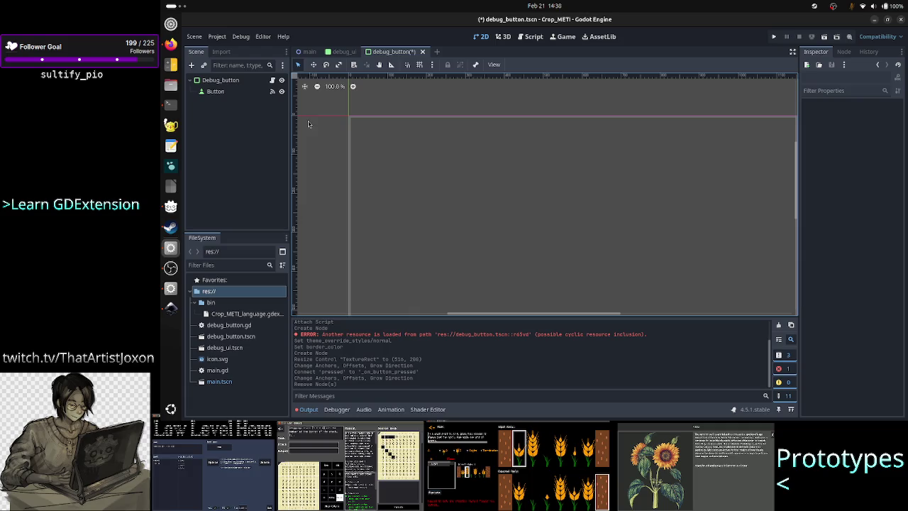
Add a Polygon2D child node under the Button in the debug_button scene
click(216, 91)
click(191, 64)
text(polyg)
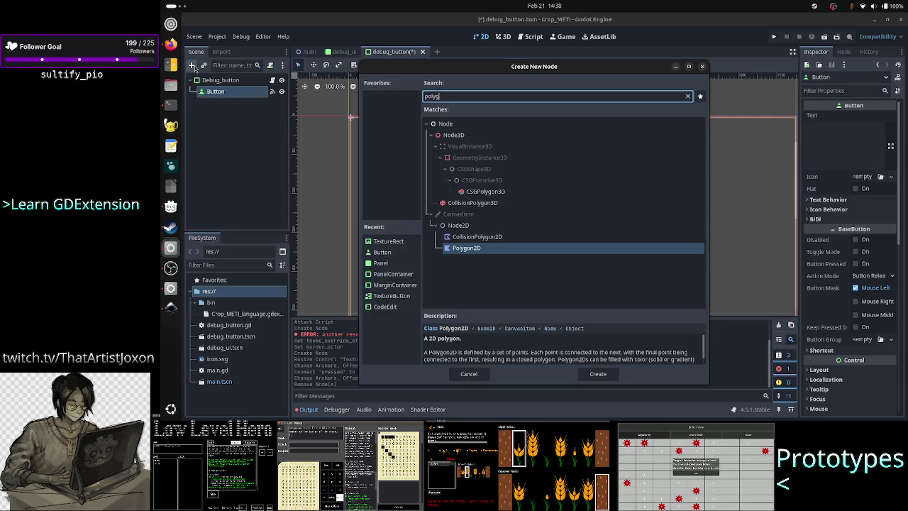
double_click(484, 248)
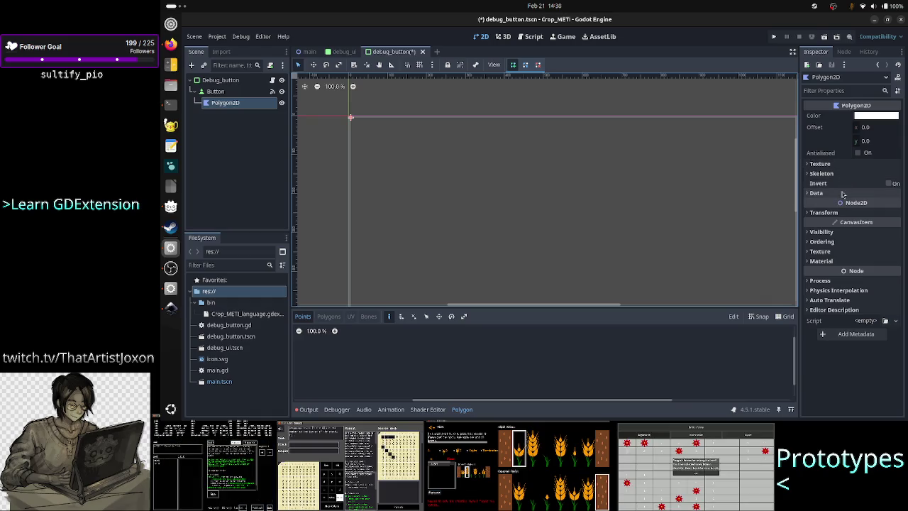
Expand Data > Polygons and add a first integer-array entry
click(842, 194)
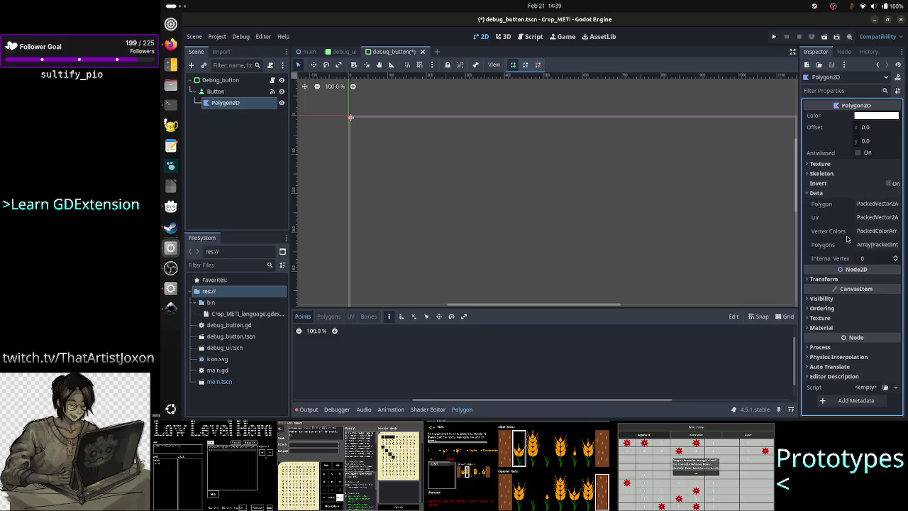
click(882, 247)
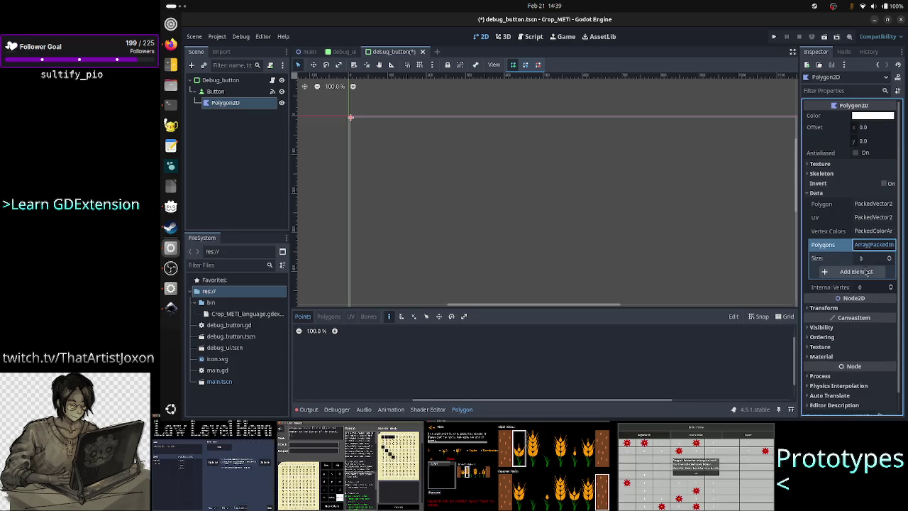
click(867, 273)
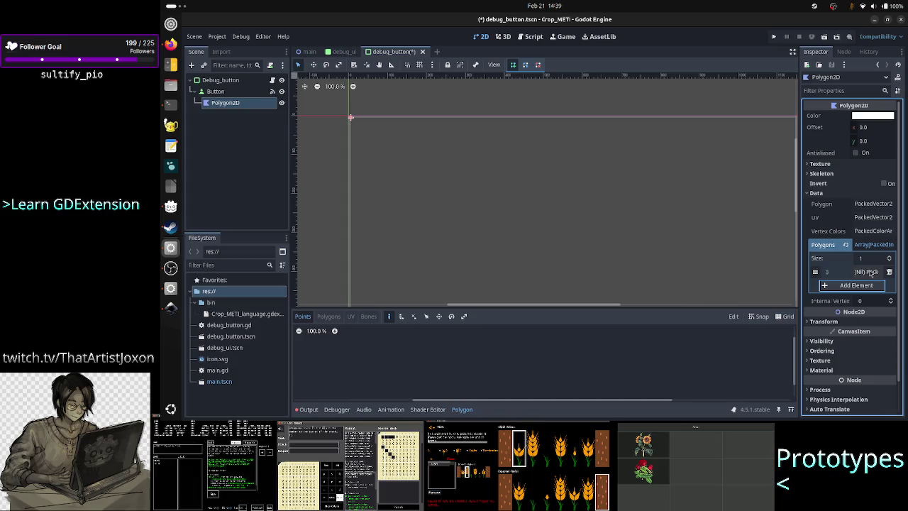
click(871, 272)
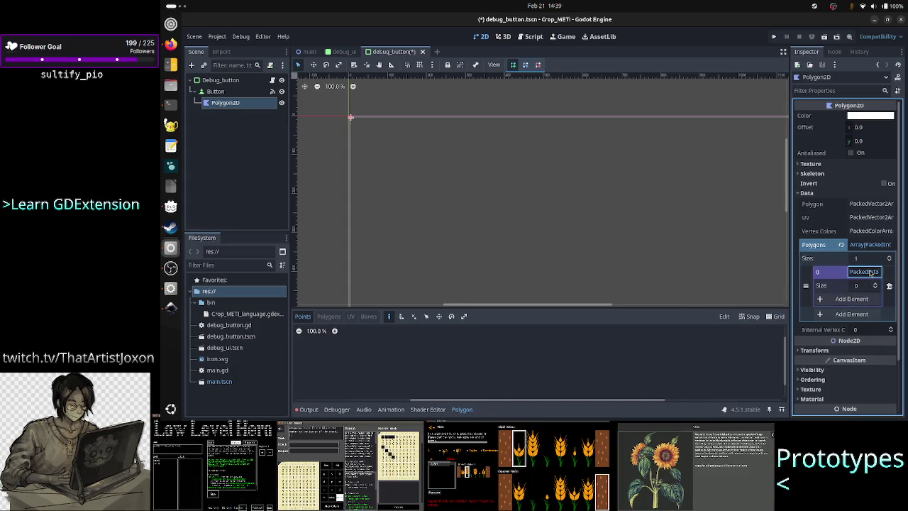
click(870, 273)
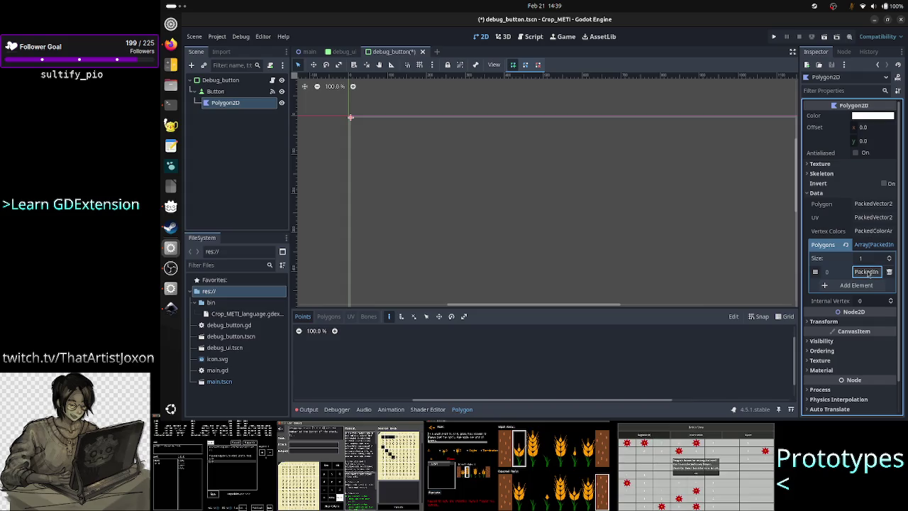
click(867, 273)
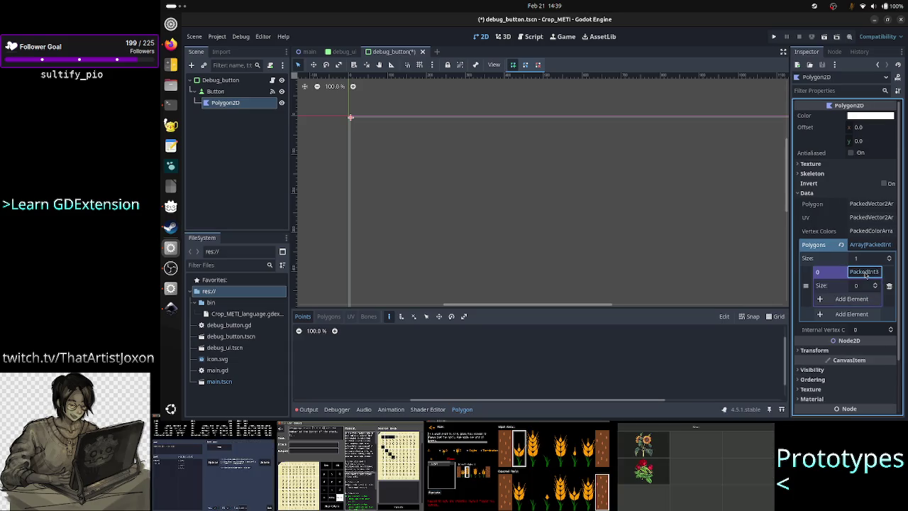
click(867, 272)
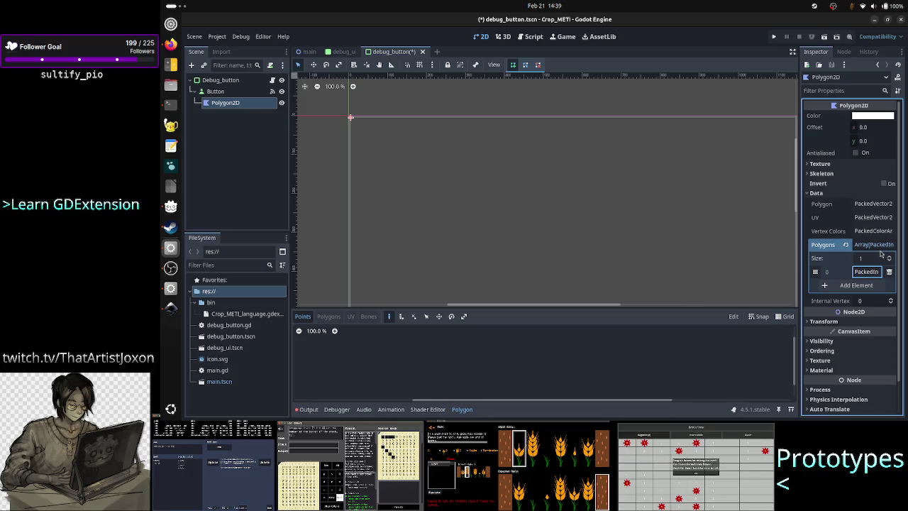
Add a second Polygons entry holding three zero indices, then view the Polygon2D reference
click(861, 284)
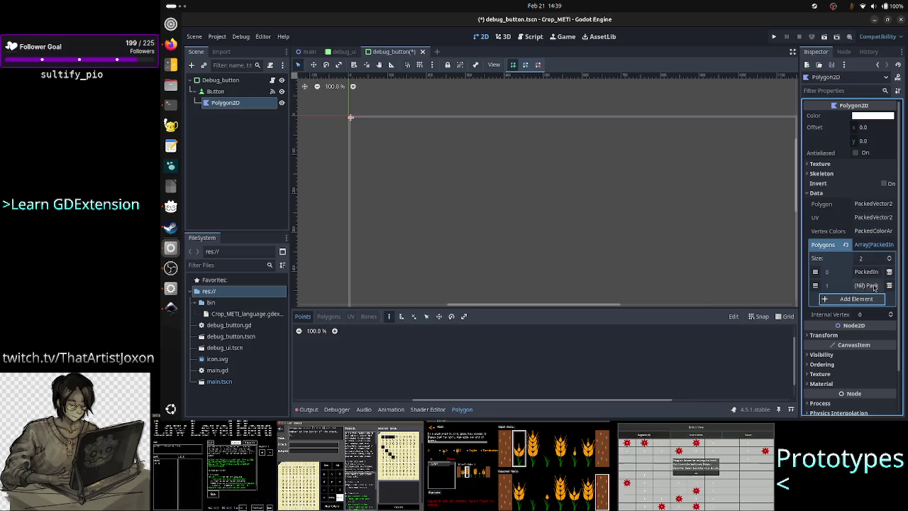
click(873, 287)
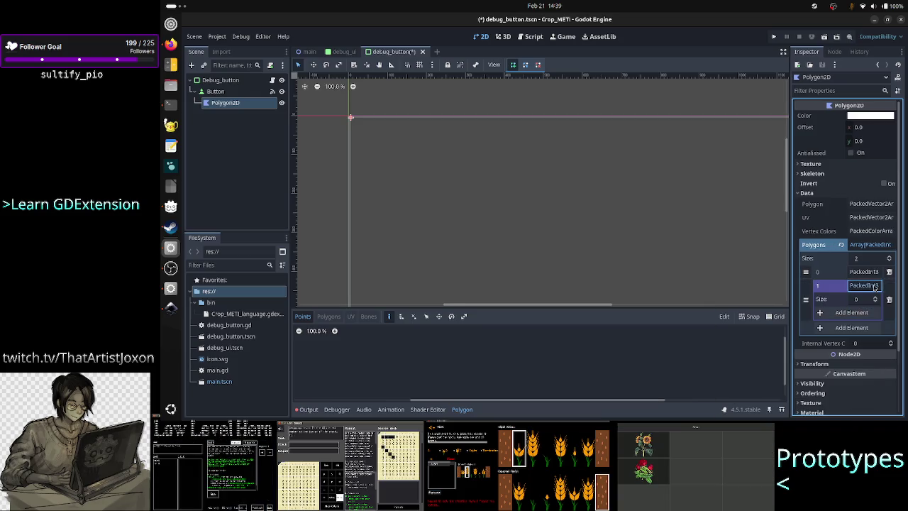
click(859, 299)
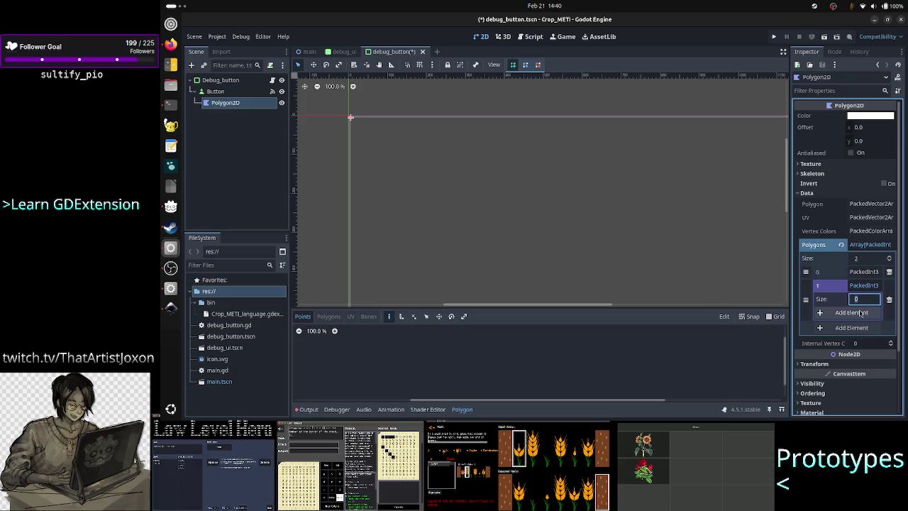
click(860, 313)
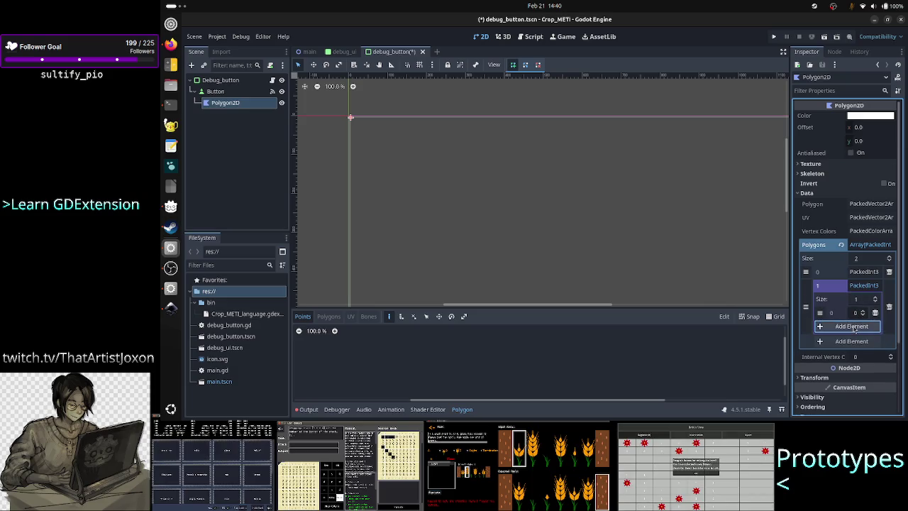
click(853, 326)
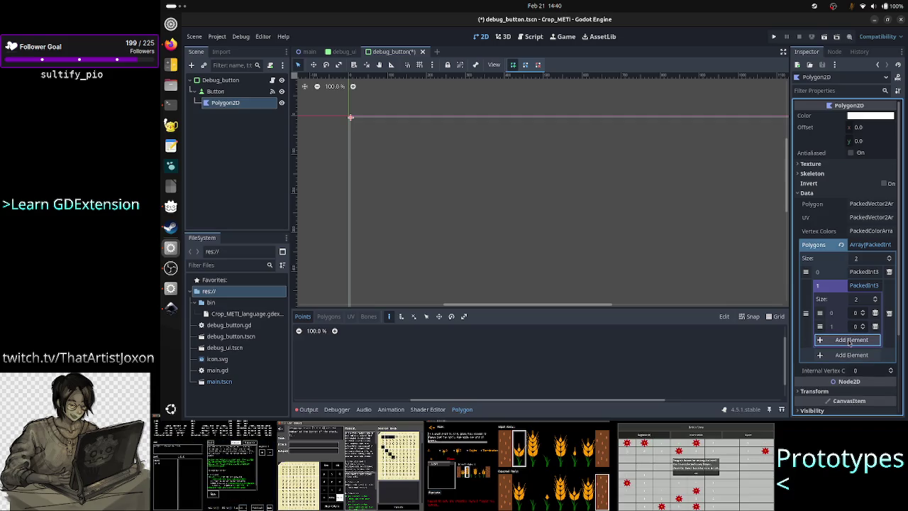
click(850, 340)
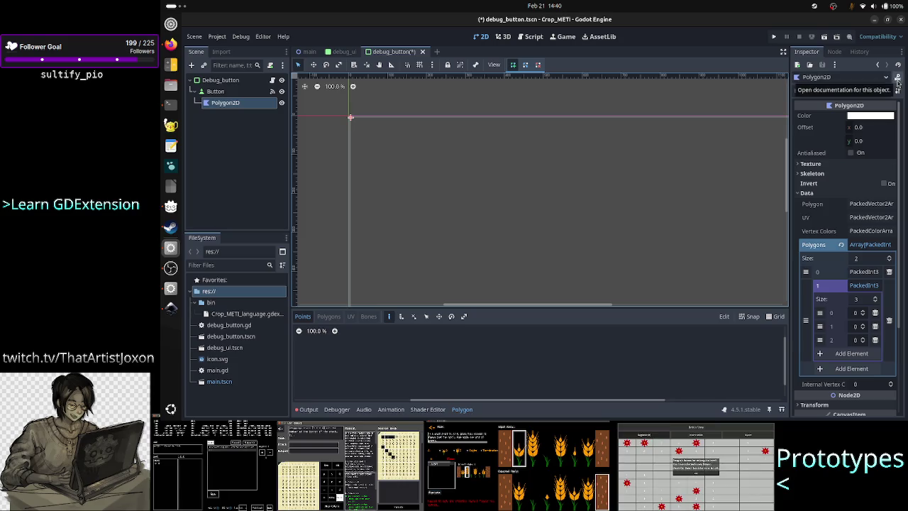
click(898, 80)
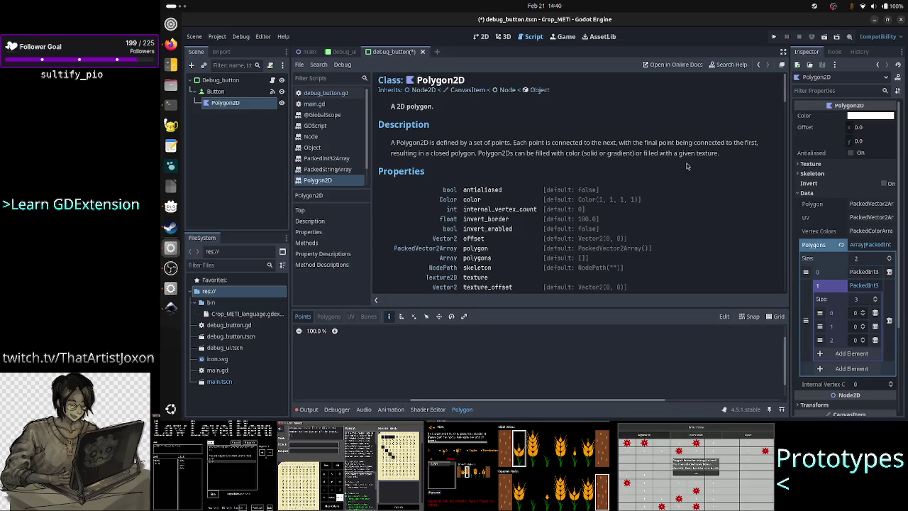
scroll(685, 203, down, 1)
scroll(685, 203, down, 2)
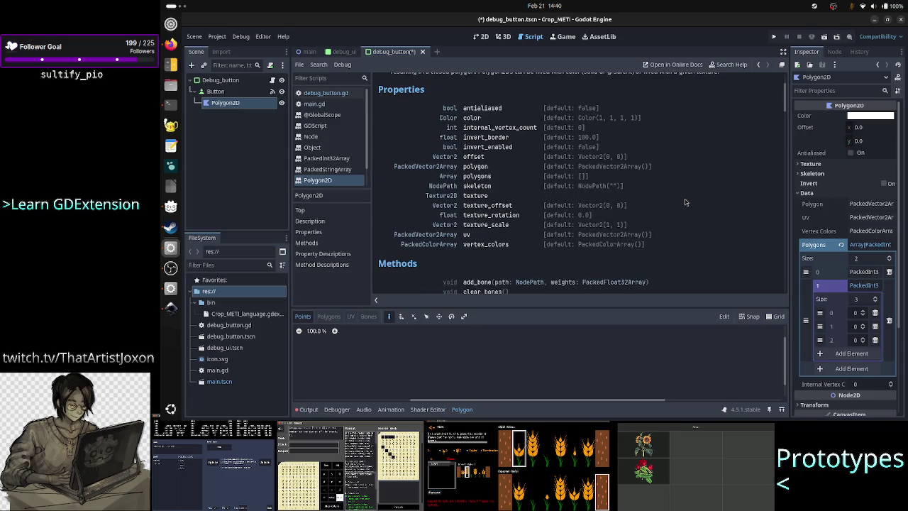
scroll(686, 202, down, 2)
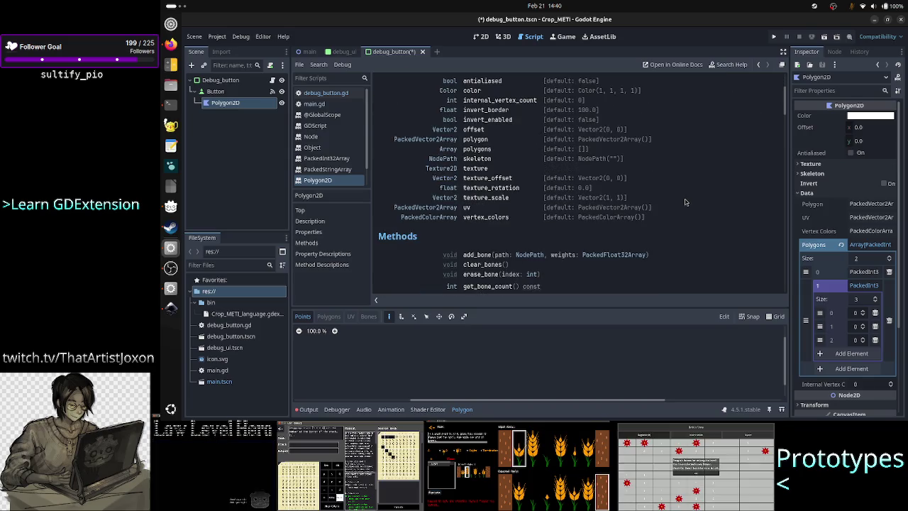
scroll(685, 202, down, 1)
scroll(686, 202, down, 1)
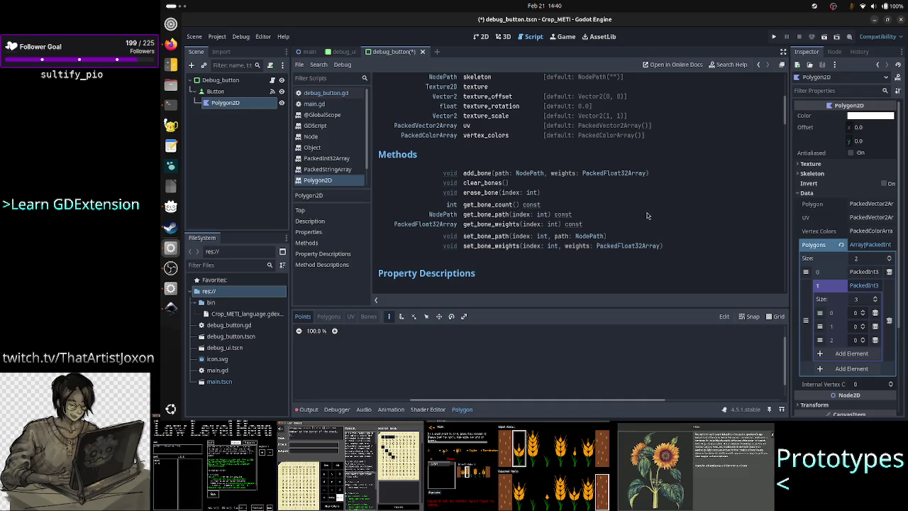
scroll(647, 216, down, 5)
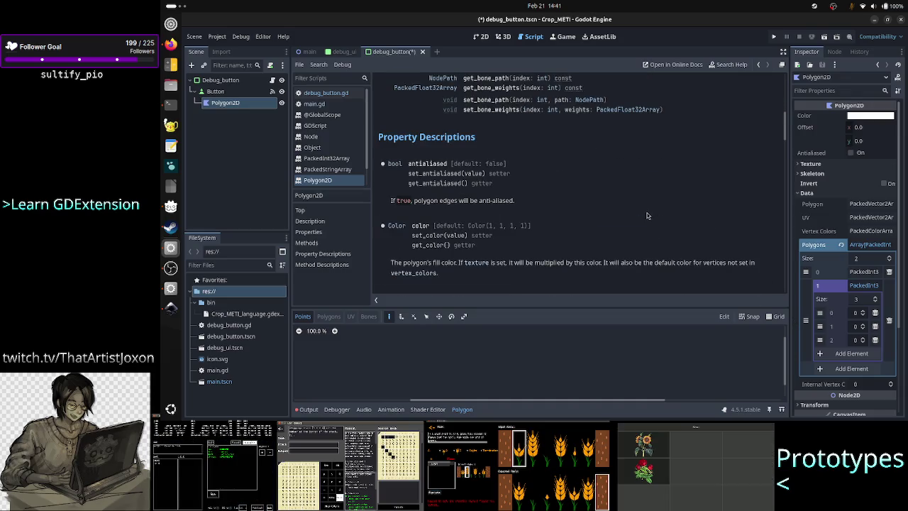
scroll(647, 216, down, 4)
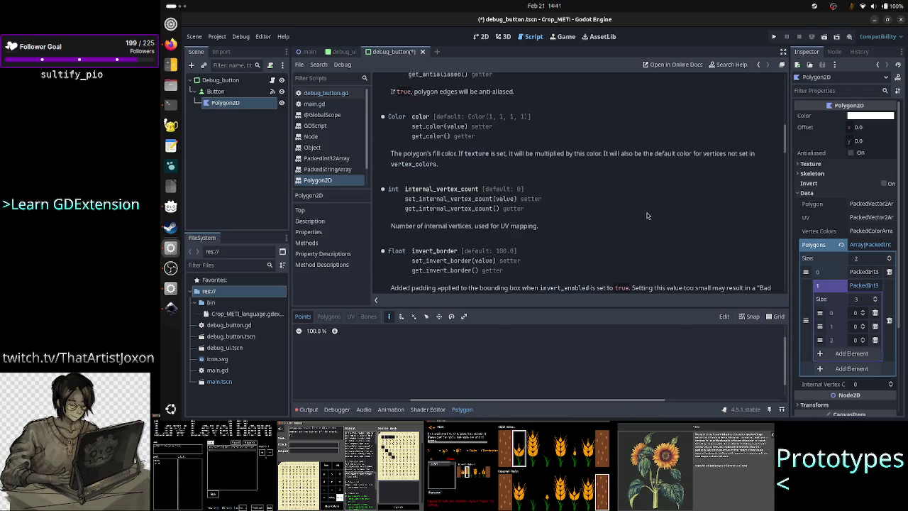
scroll(639, 214, up, 10)
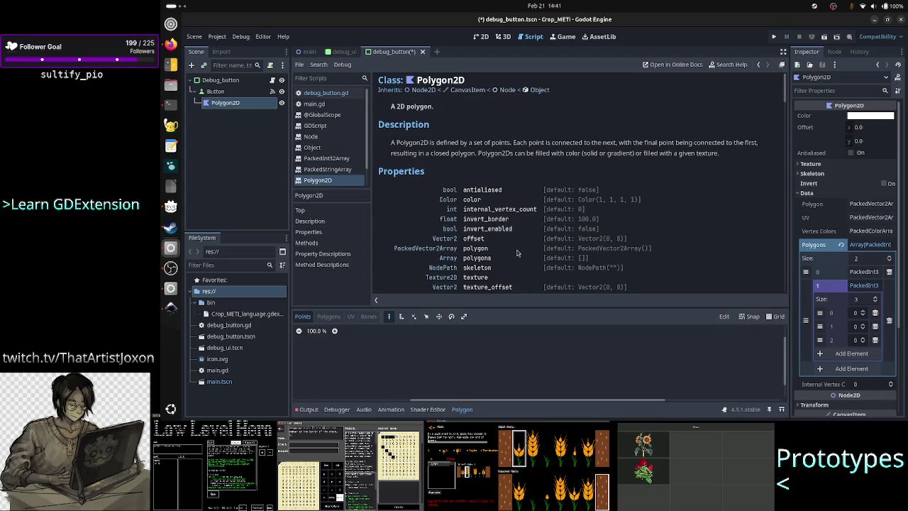
scroll(517, 253, down, 1)
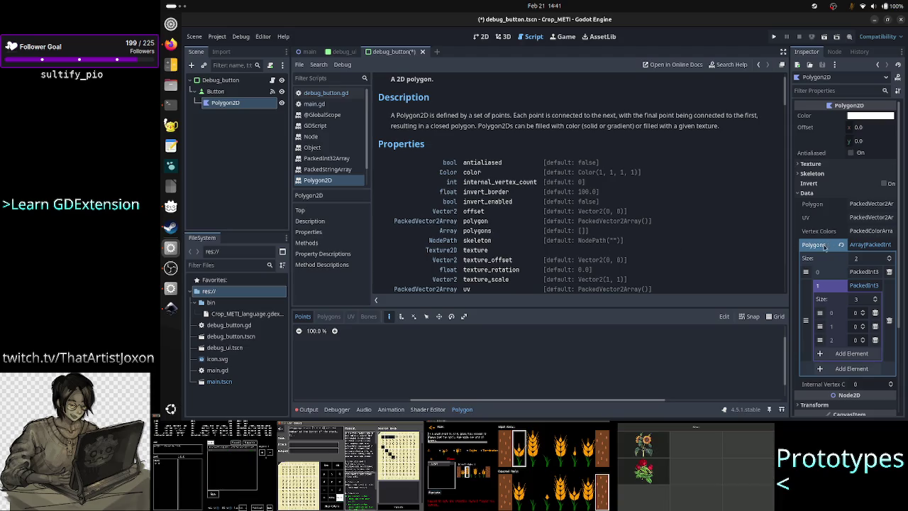
mouse_move(822, 248)
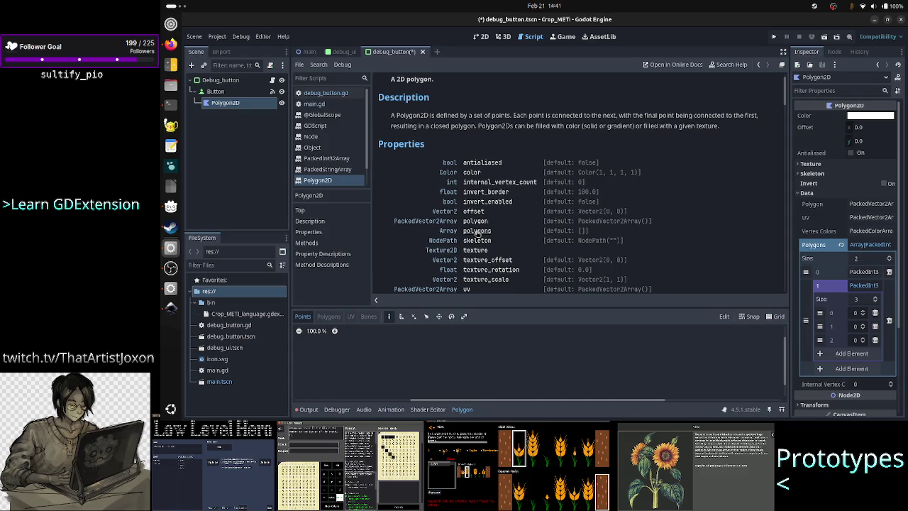
Jump to the Polygon2D docs' full 'polygons' property description and read through it
click(478, 232)
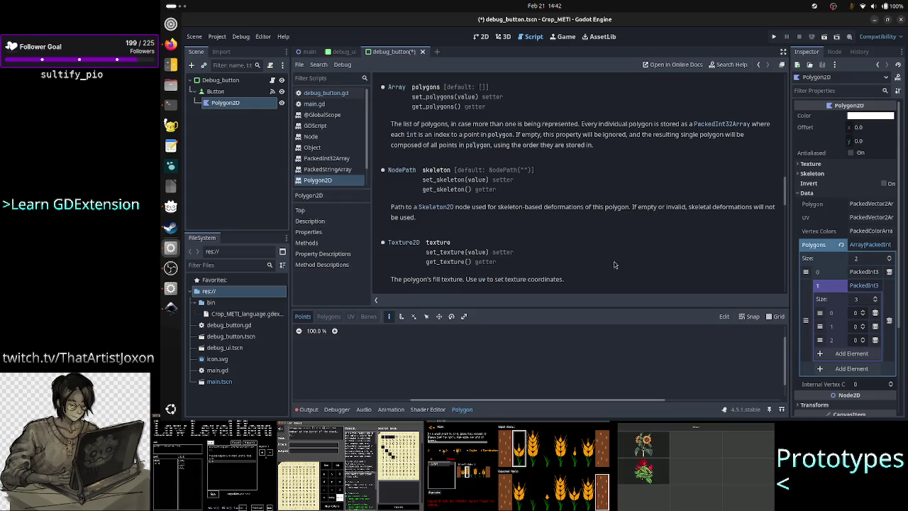
drag(446, 135, 520, 135)
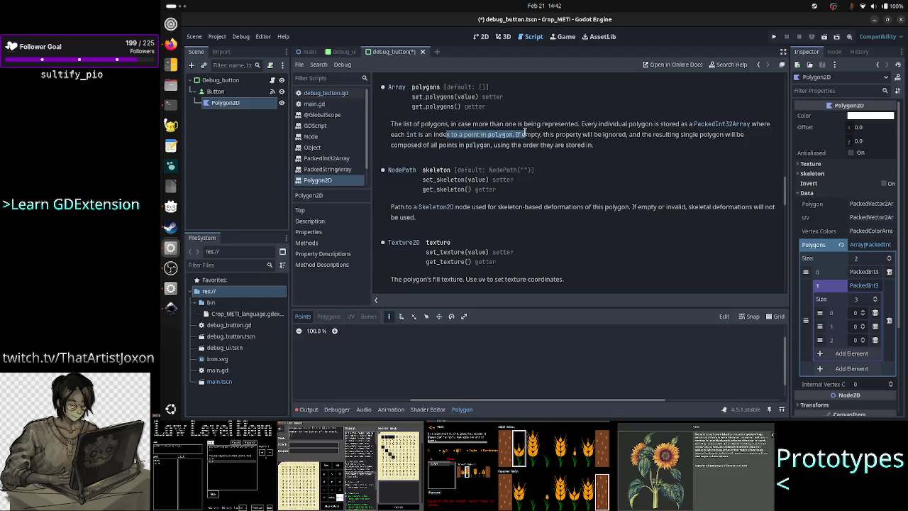
click(541, 136)
drag(528, 134, 558, 136)
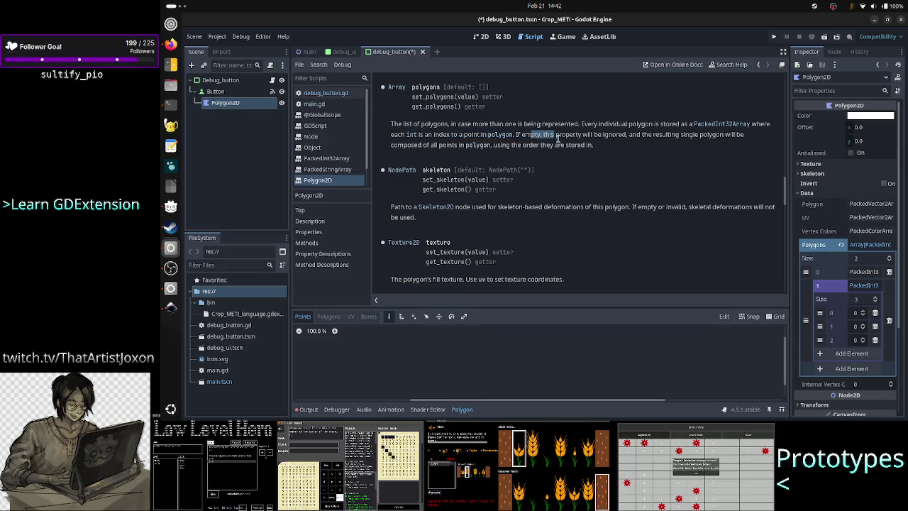
click(627, 149)
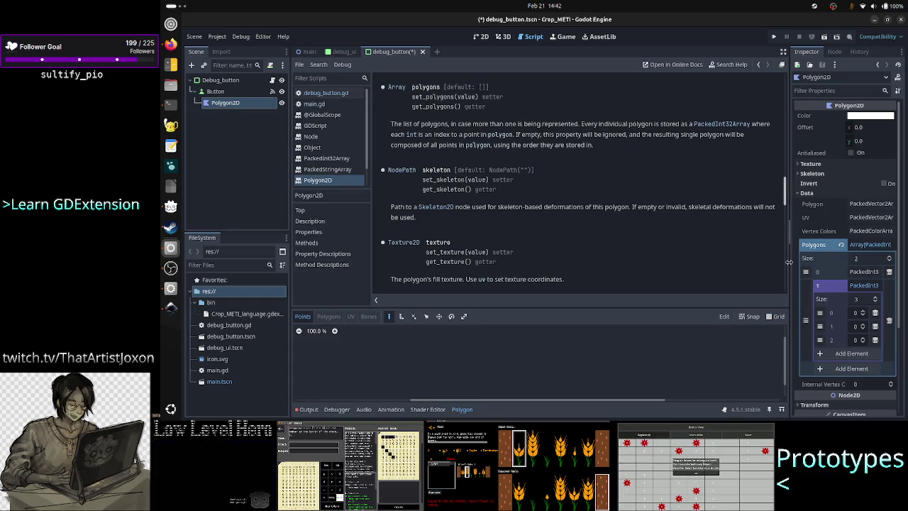
Delete Polygons element 1, expand element 0's three indices, and switch to the 2D canvas
click(890, 276)
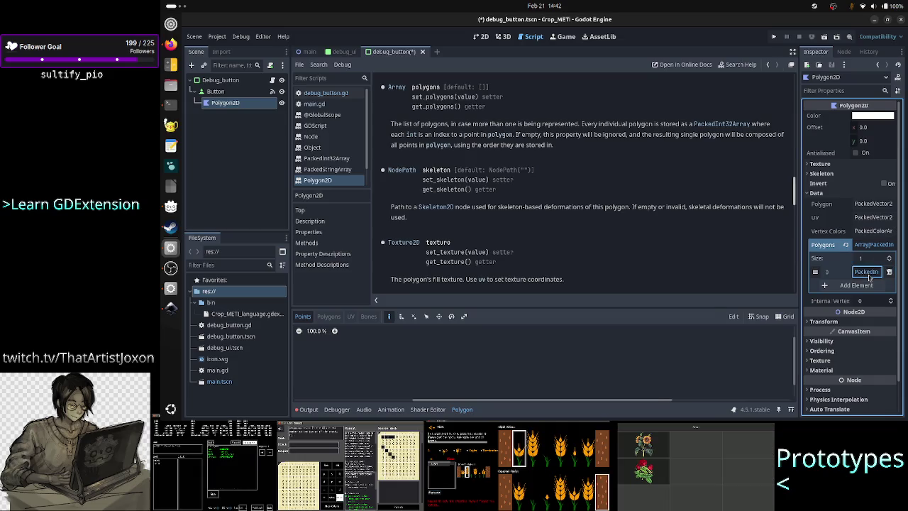
click(868, 273)
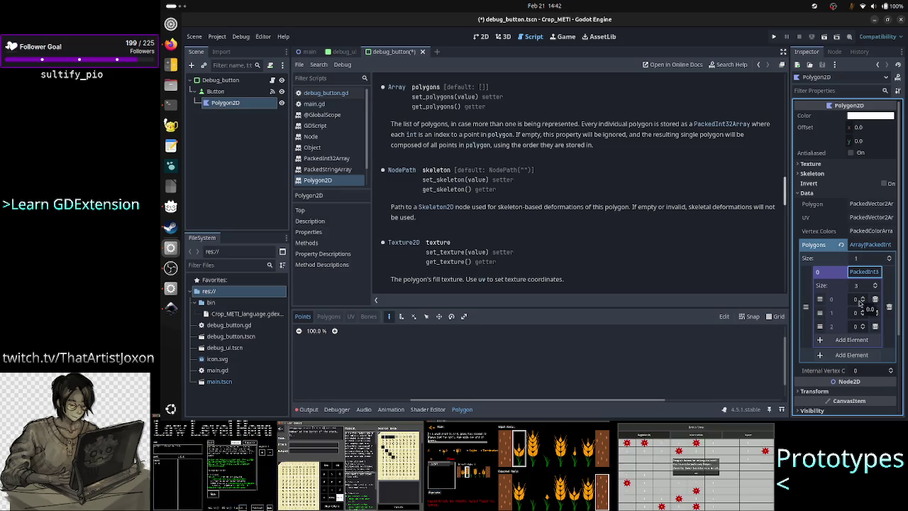
click(480, 36)
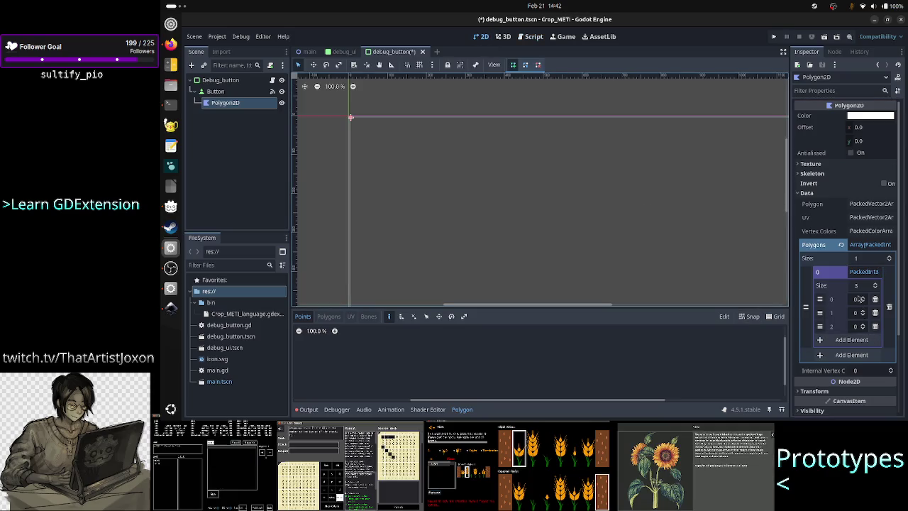
click(857, 299)
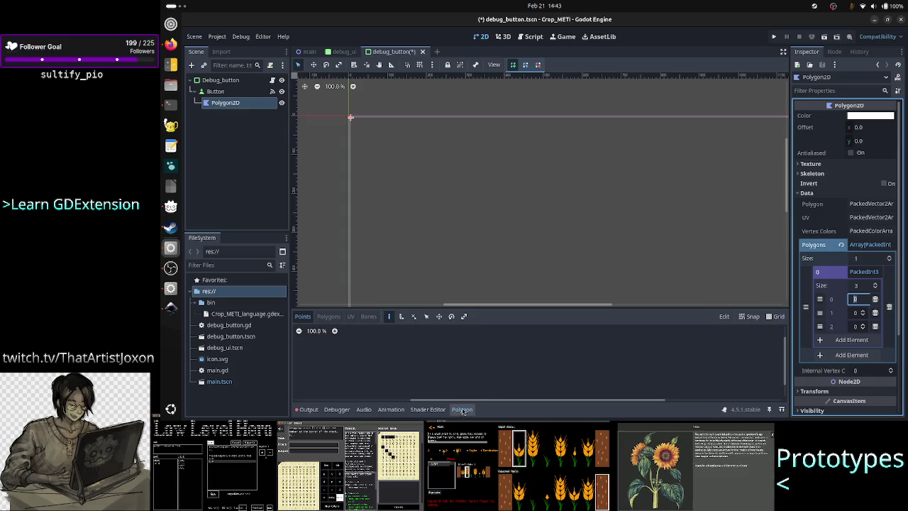
click(305, 317)
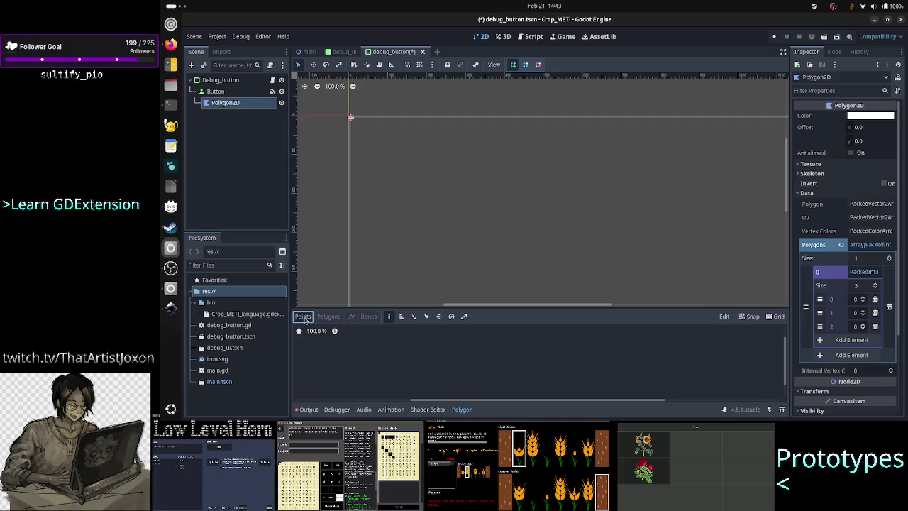
Draw a four-corner polygon on the canvas and revert the Polygons property so it fills
click(390, 319)
click(424, 202)
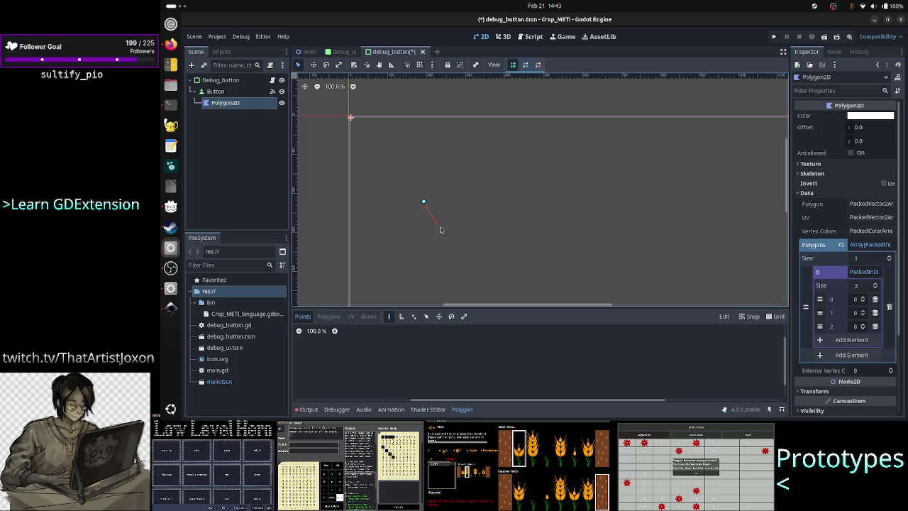
click(408, 253)
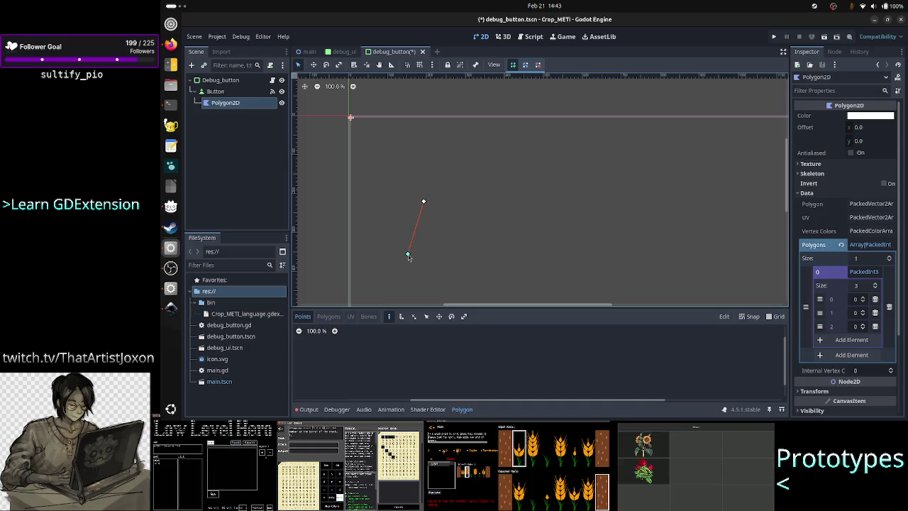
click(503, 276)
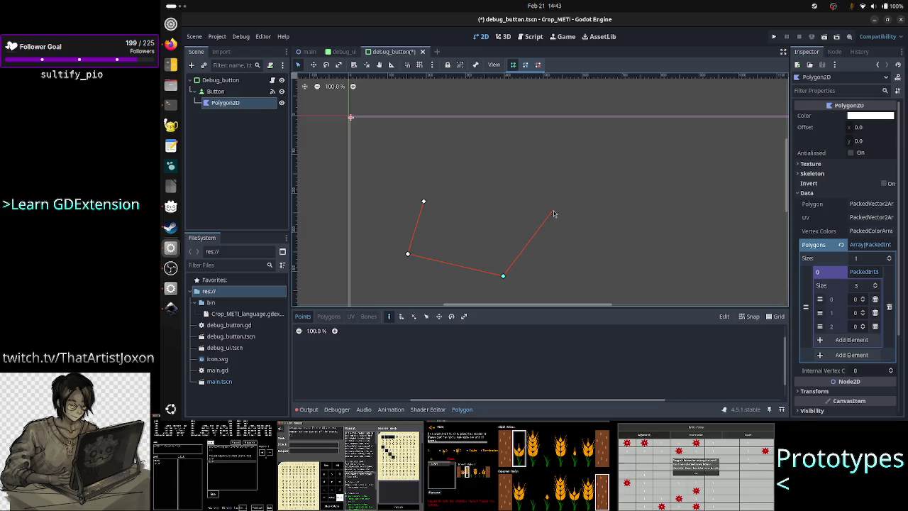
click(424, 203)
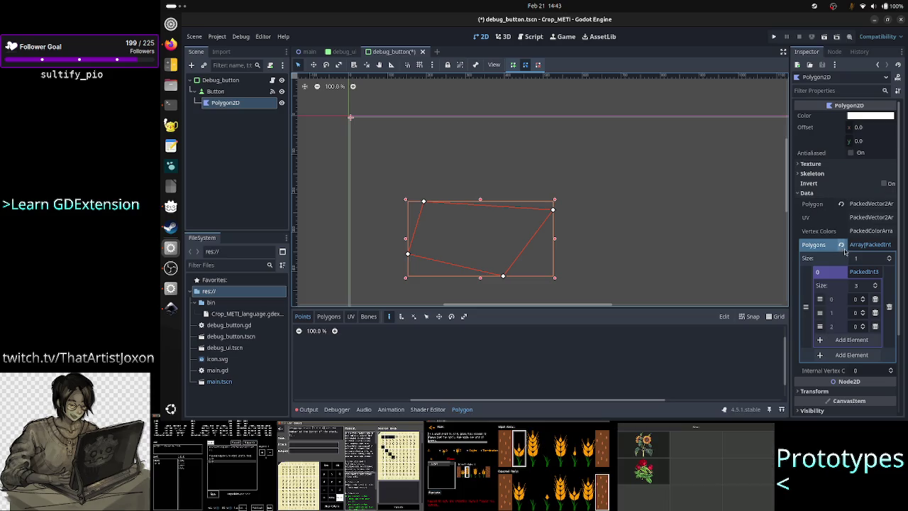
click(842, 245)
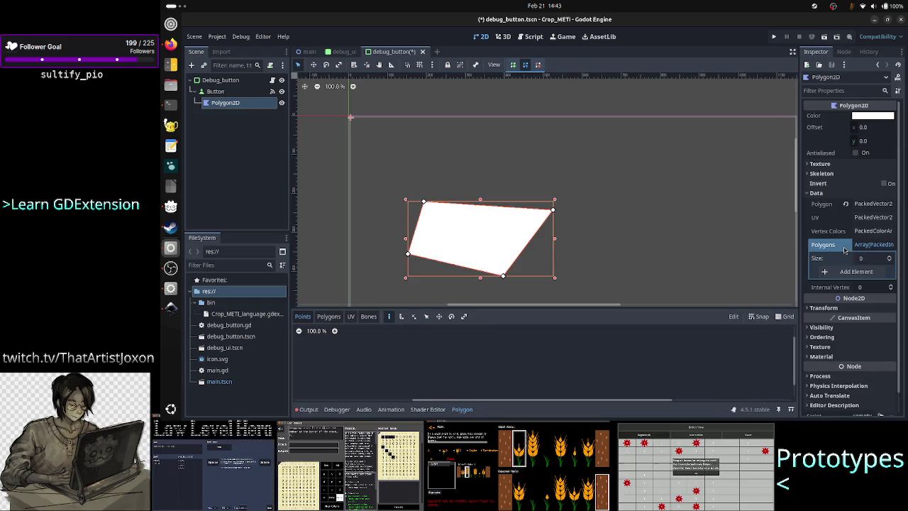
Try other shades in the Polygon2D colour picker, keeping the fill white (ffffff)
click(878, 205)
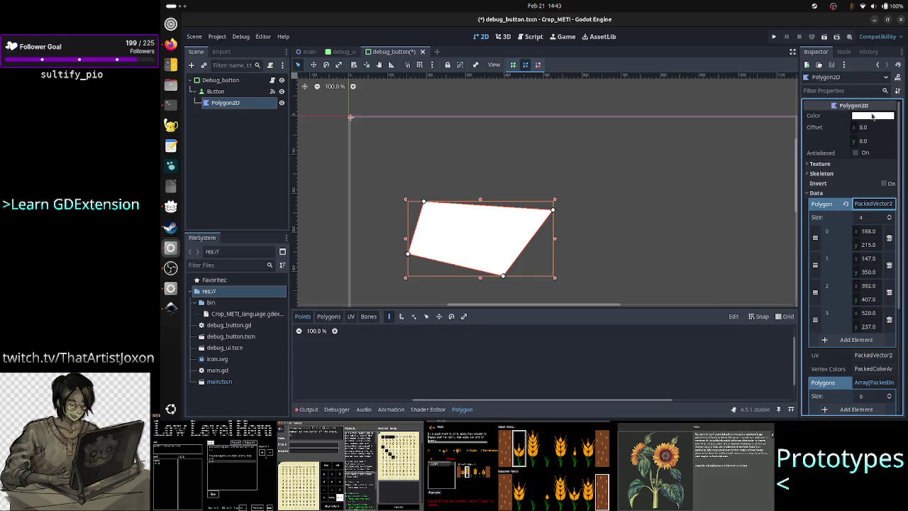
click(871, 116)
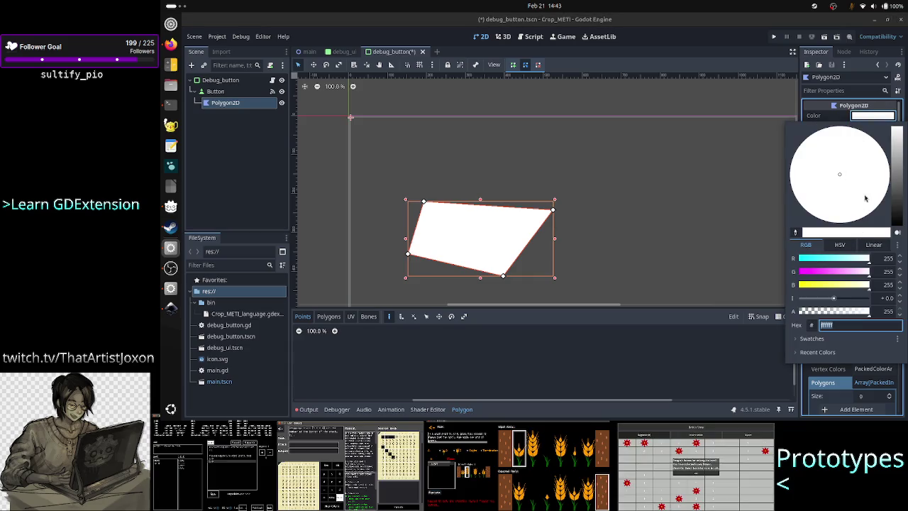
mouse_move(896, 201)
mouse_down()
mouse_move(895, 149)
mouse_move(895, 210)
mouse_move(898, 124)
mouse_up()
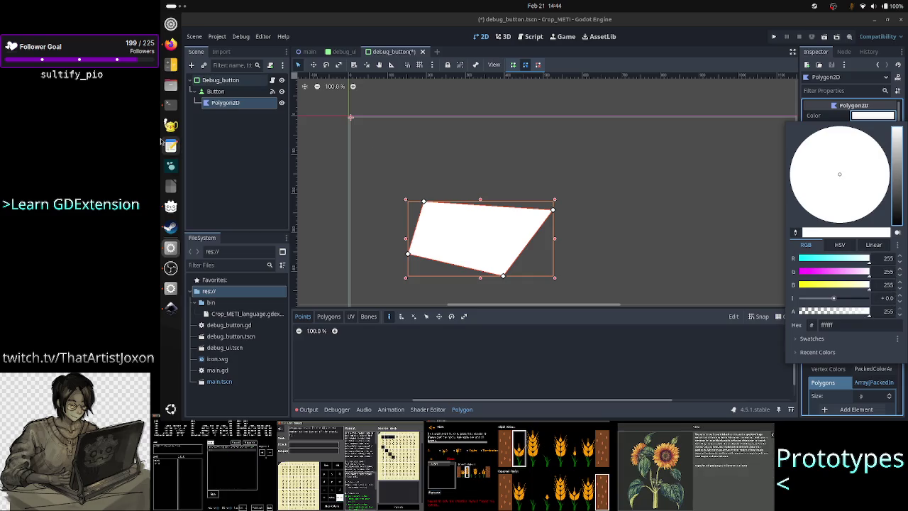
click(170, 308)
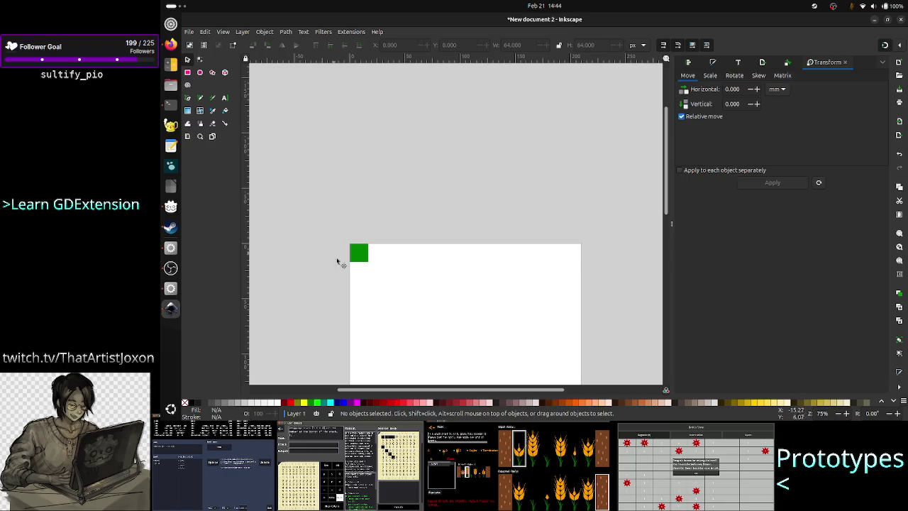
Close the Inkscape green-square document without saving and return to Firefox
click(901, 20)
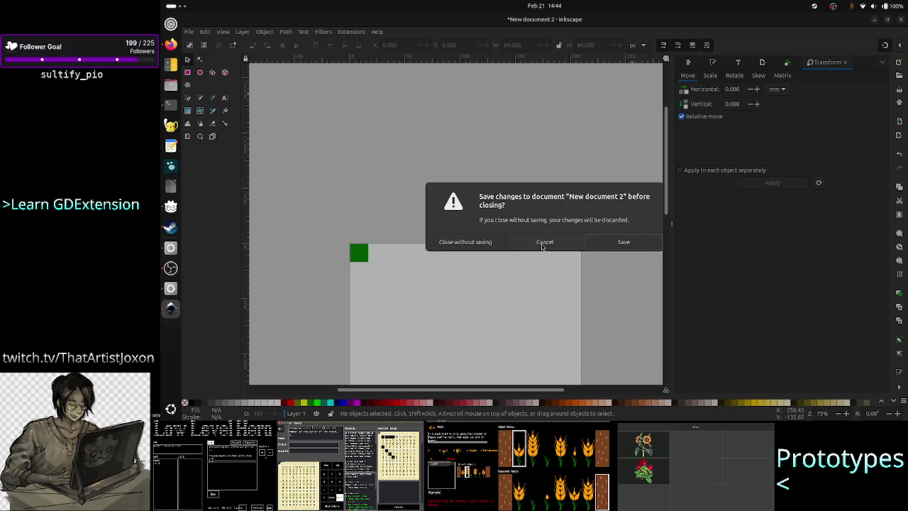
click(544, 244)
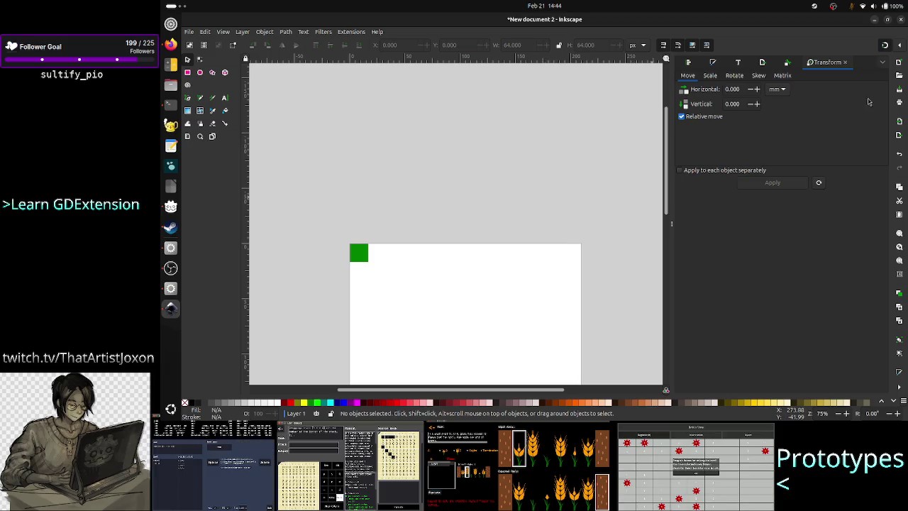
click(902, 20)
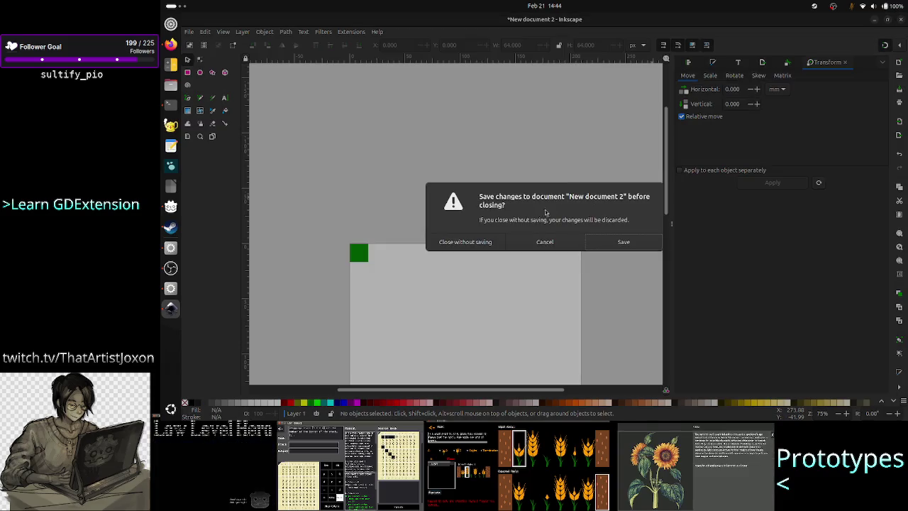
click(469, 245)
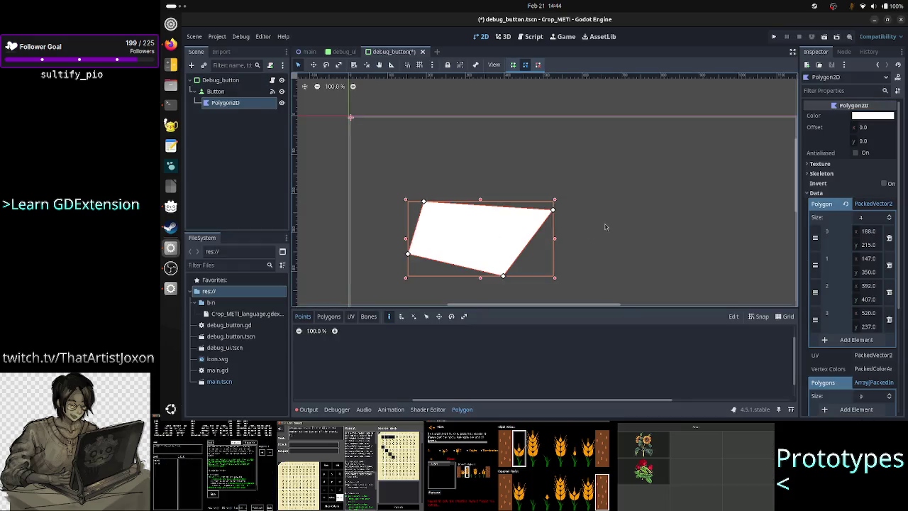
key(alt+Tab)
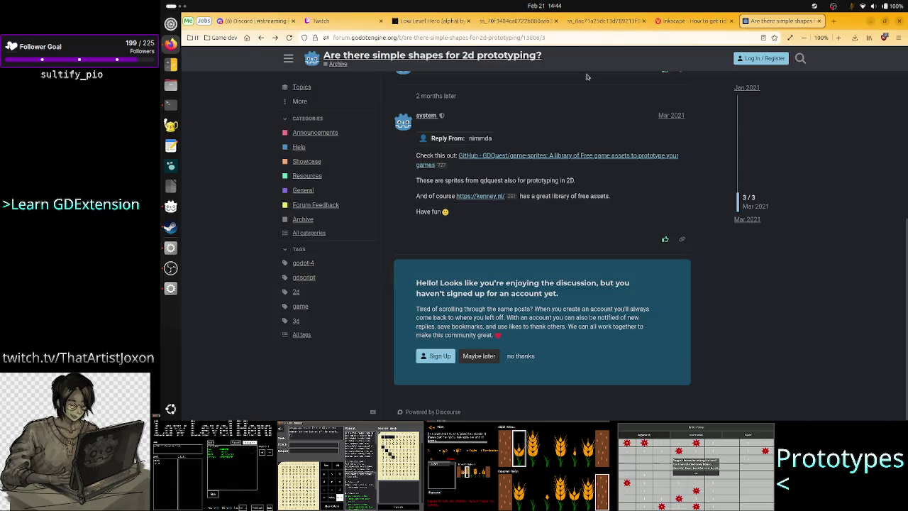
click(603, 21)
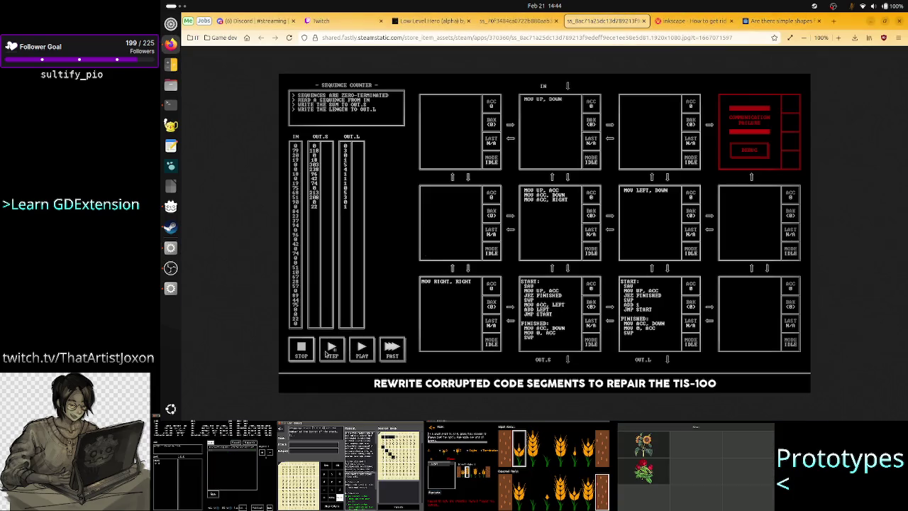
key(alt+Tab)
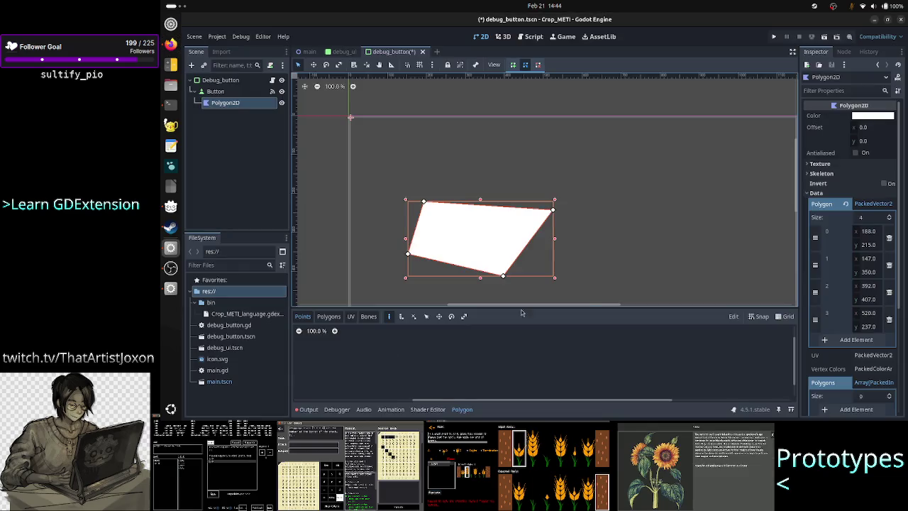
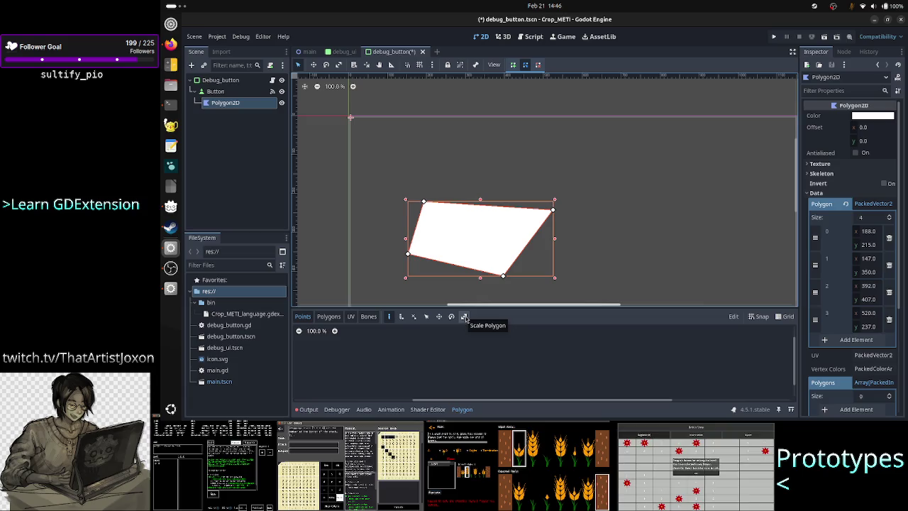
Drag the polygon's first vertex slightly left and down to about (170, 228)
click(388, 317)
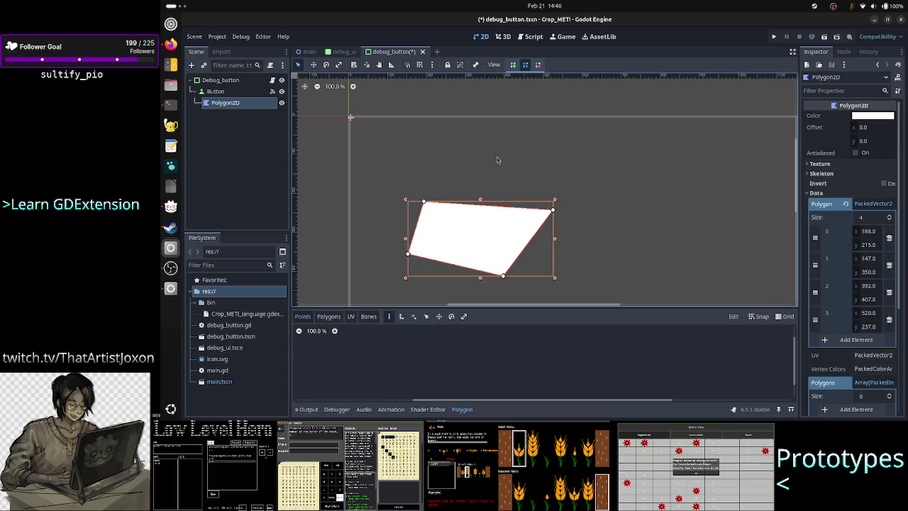
mouse_move(424, 204)
mouse_down()
mouse_move(423, 215)
mouse_move(410, 208)
mouse_move(419, 227)
mouse_move(409, 207)
mouse_move(389, 199)
mouse_move(415, 210)
mouse_move(411, 203)
mouse_move(411, 215)
mouse_move(416, 206)
mouse_up()
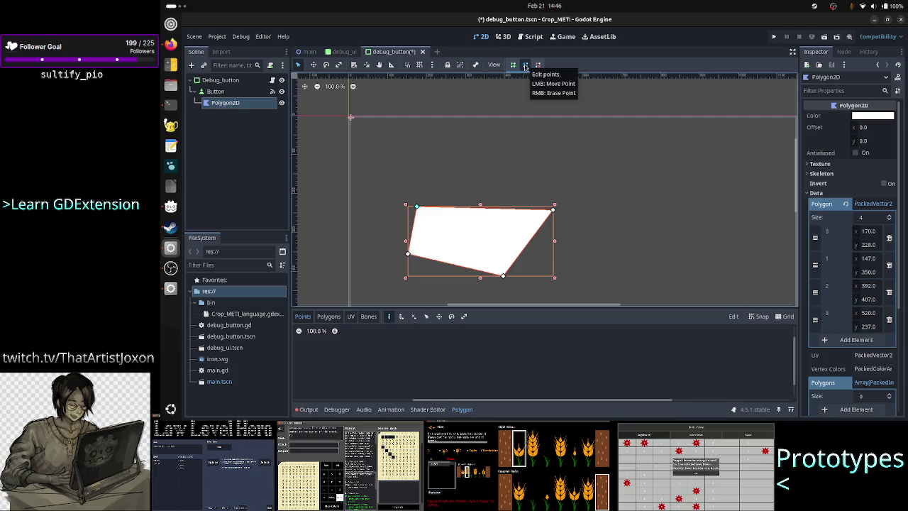
click(525, 65)
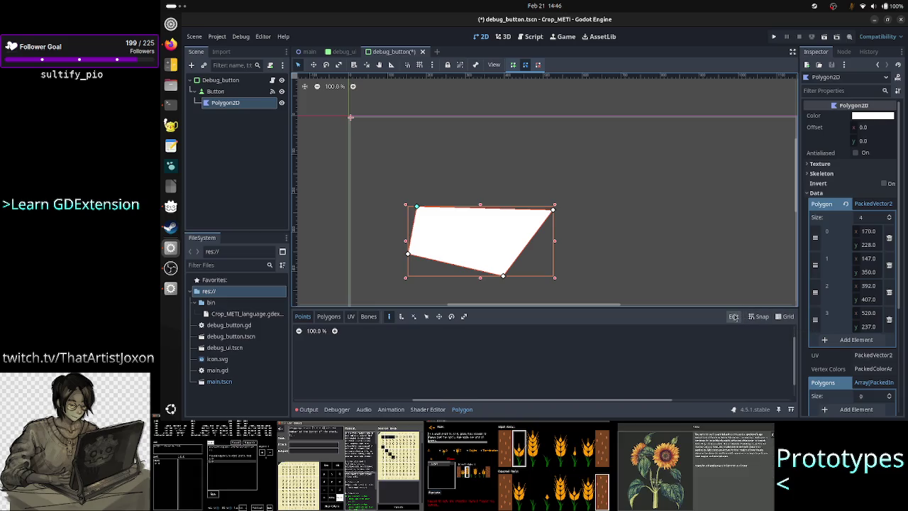
Open the polygon editor's Grid Settings and close it without changes
click(733, 317)
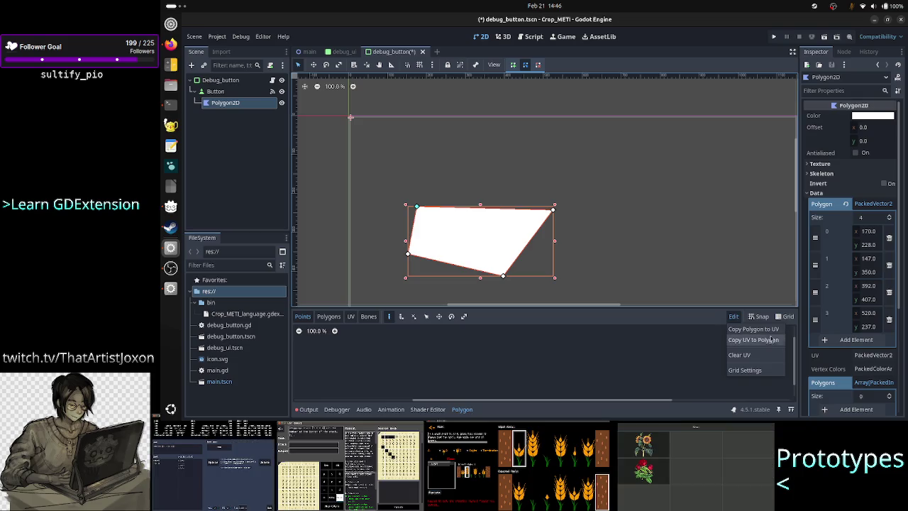
click(755, 374)
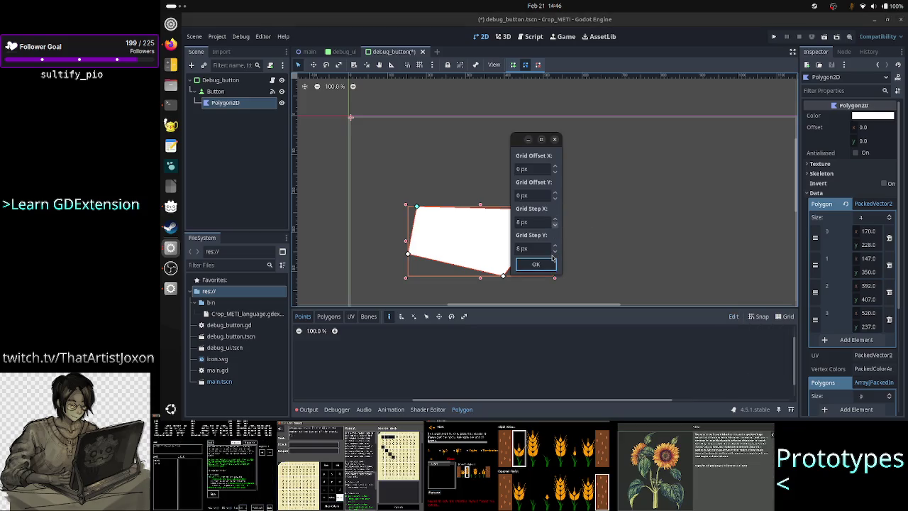
click(554, 140)
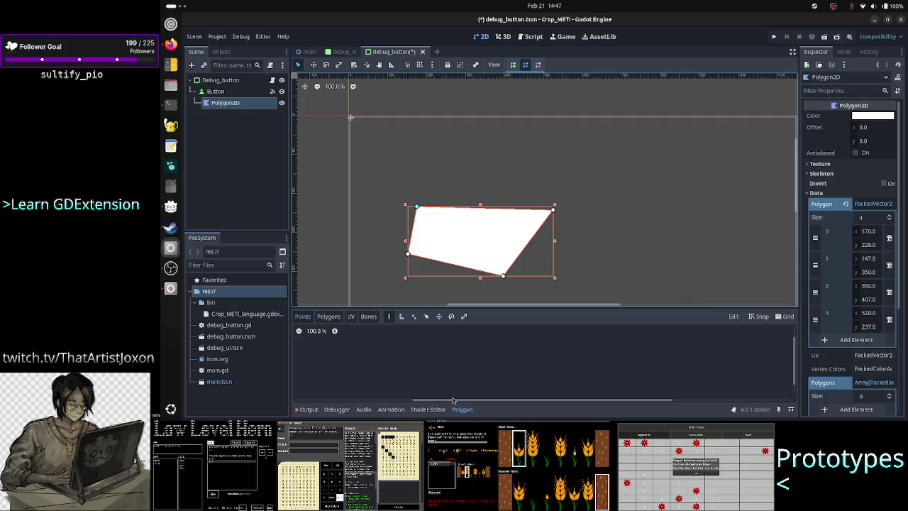
Set the first polygon point to (0, 0) and expand the Transform properties
click(875, 232)
text(0)
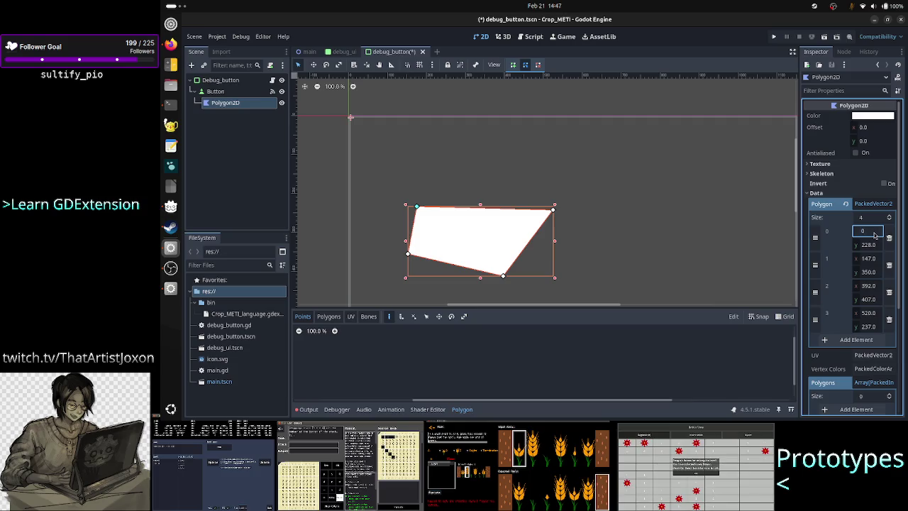
key(Return)
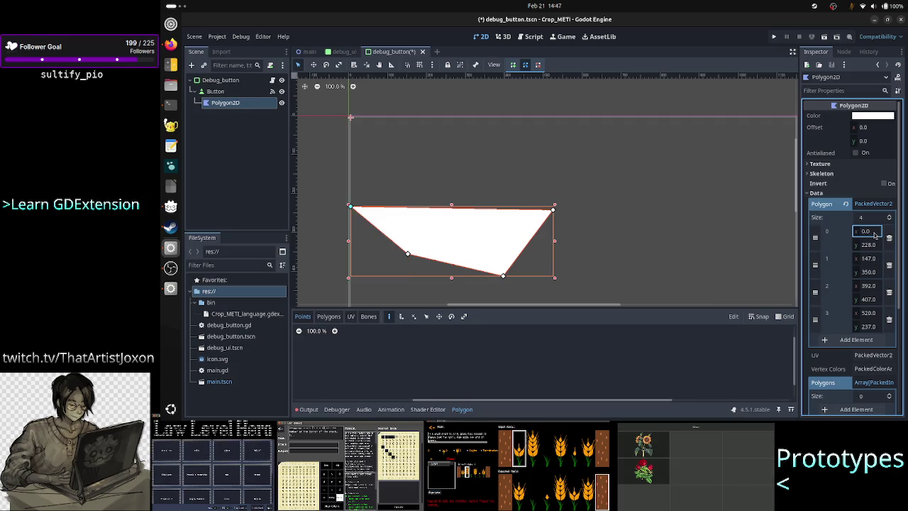
click(874, 245)
text(0)
key(Return)
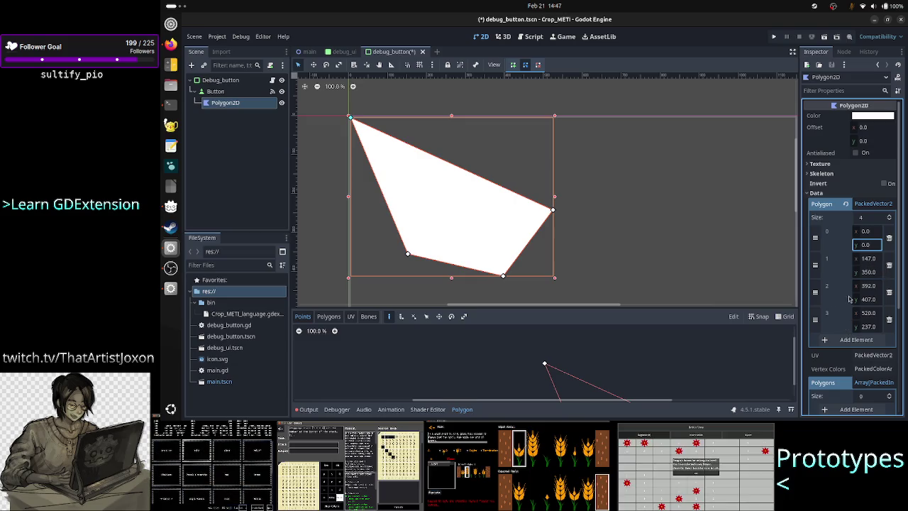
scroll(845, 319, down, 4)
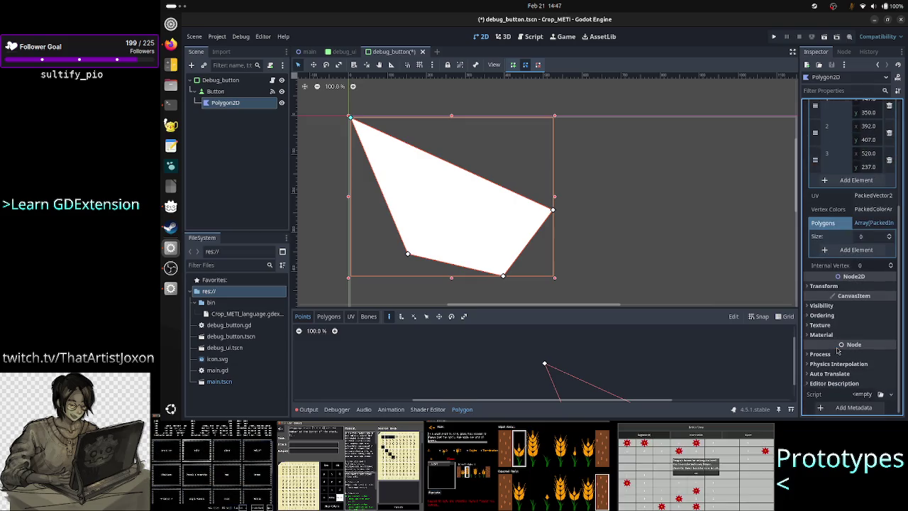
click(849, 287)
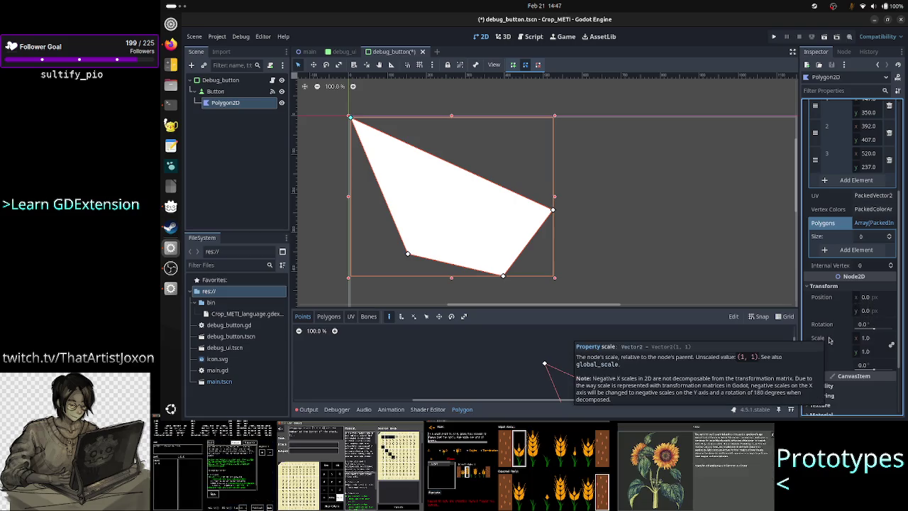
scroll(836, 349, up, 5)
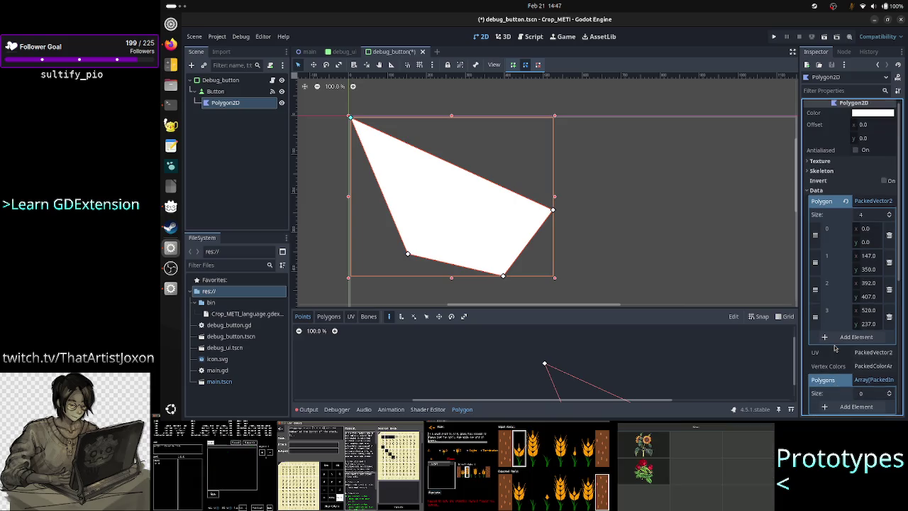
scroll(841, 376, up, 1)
scroll(846, 402, down, 1)
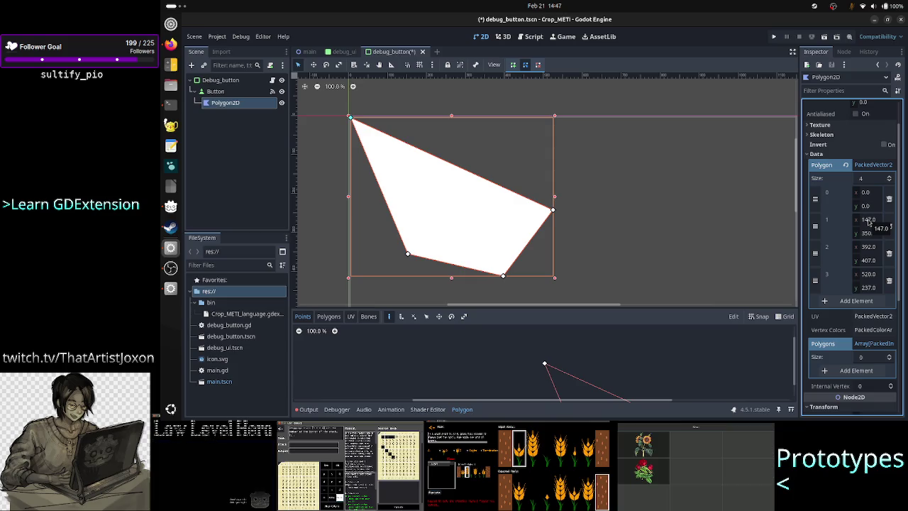
Set the second polygon point to (0, 64)
click(868, 222)
text(0)
key(Return)
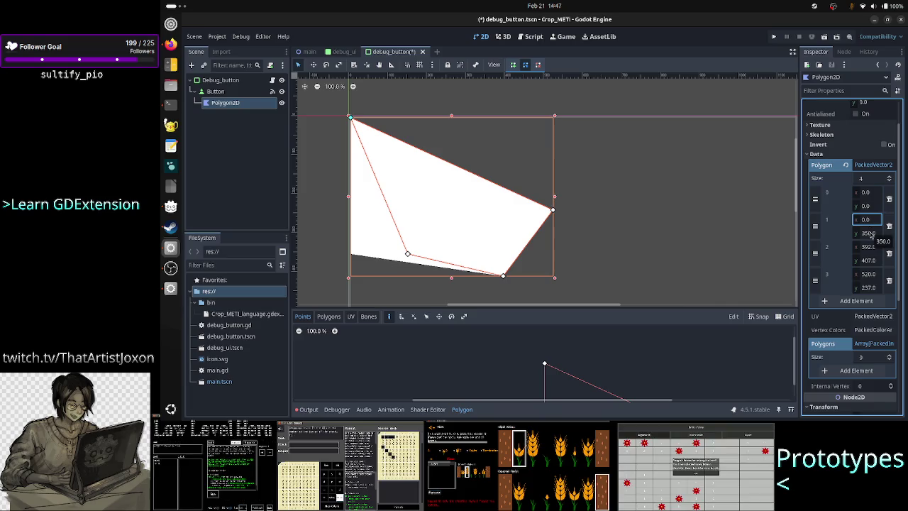
click(870, 234)
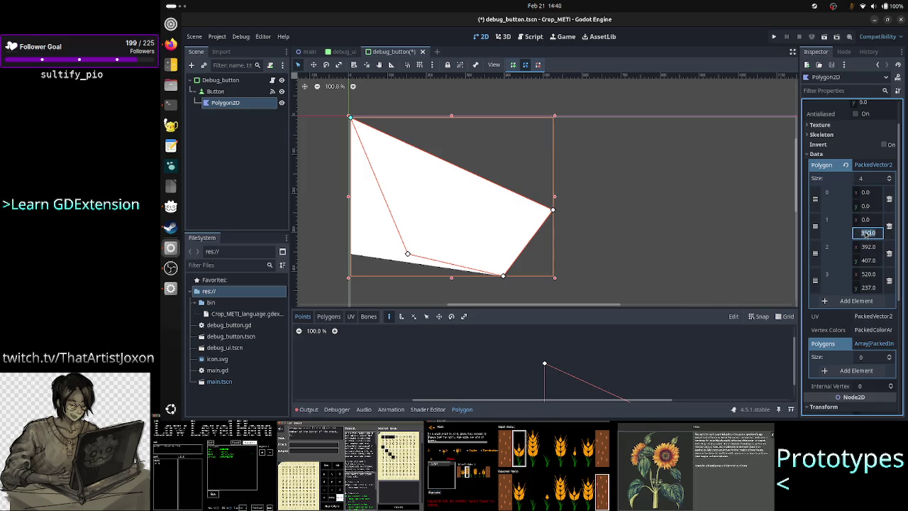
text(60)
key(Return)
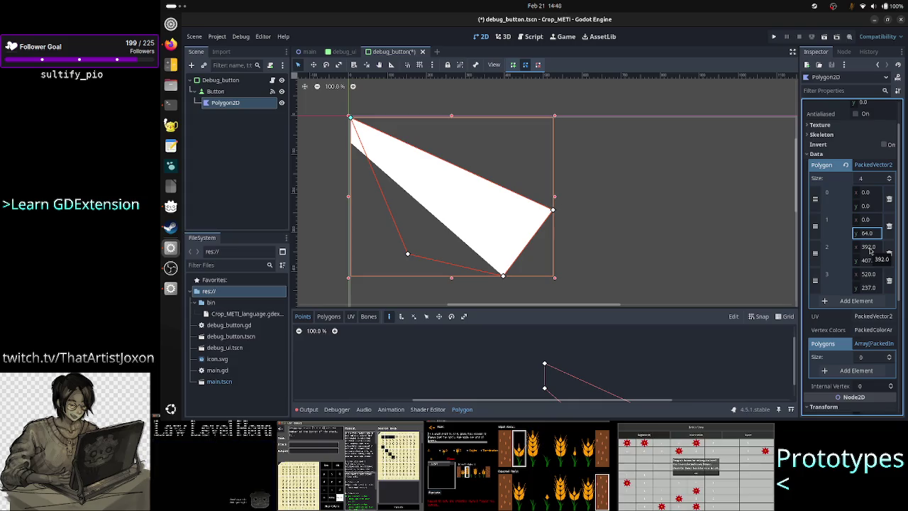
key(Return)
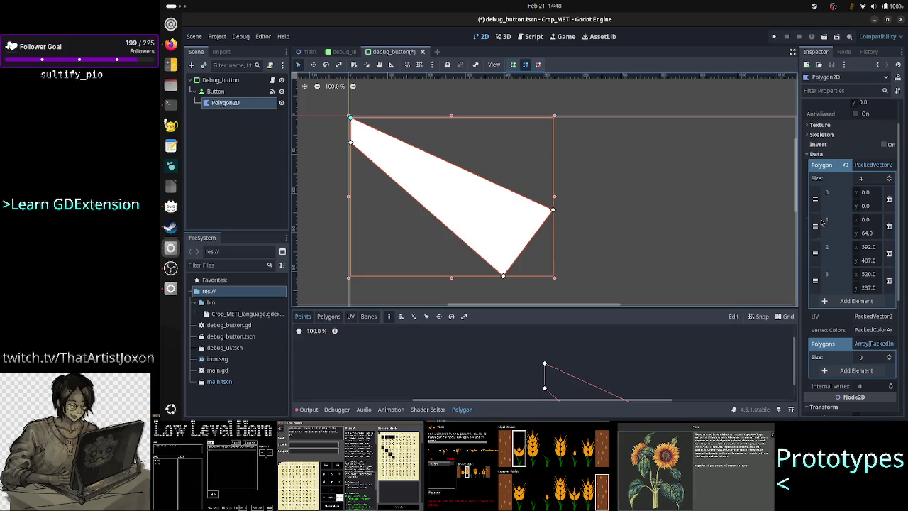
Set the third point to (64, 64) and the fourth point to (64, 0)
click(872, 250)
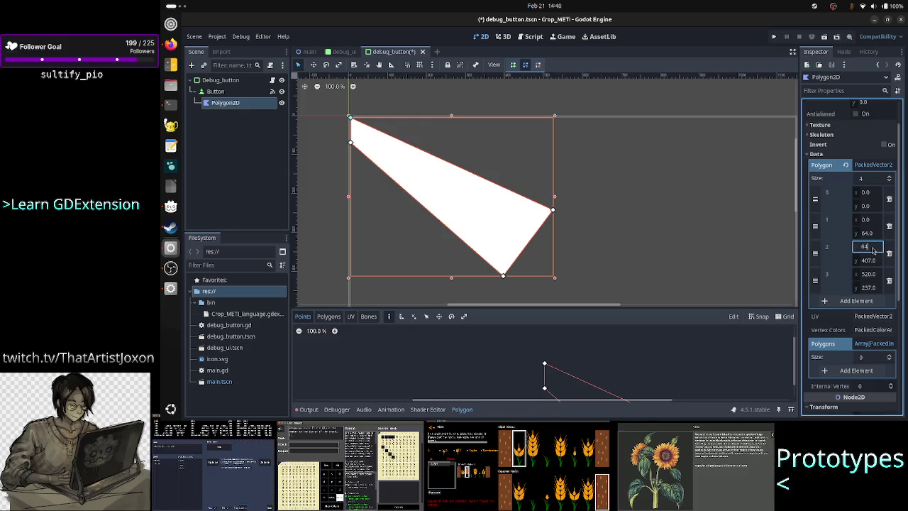
text(64)
key(Return)
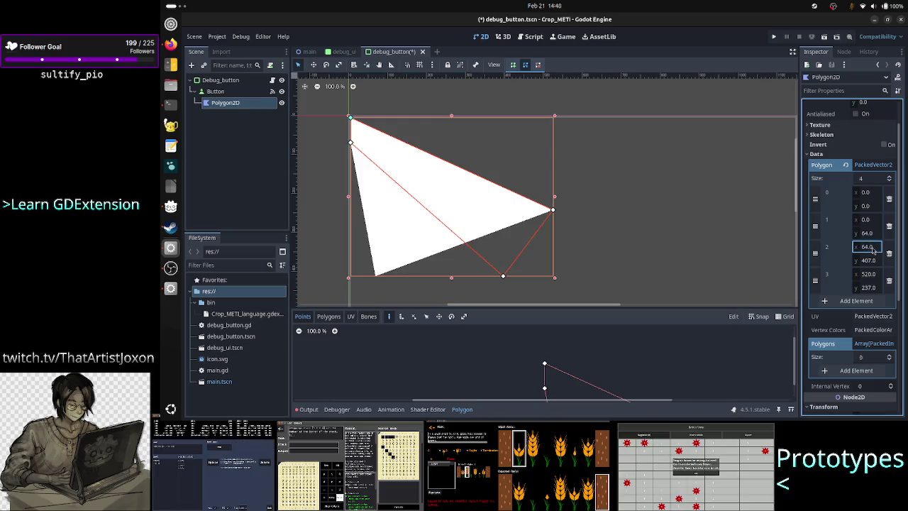
click(873, 261)
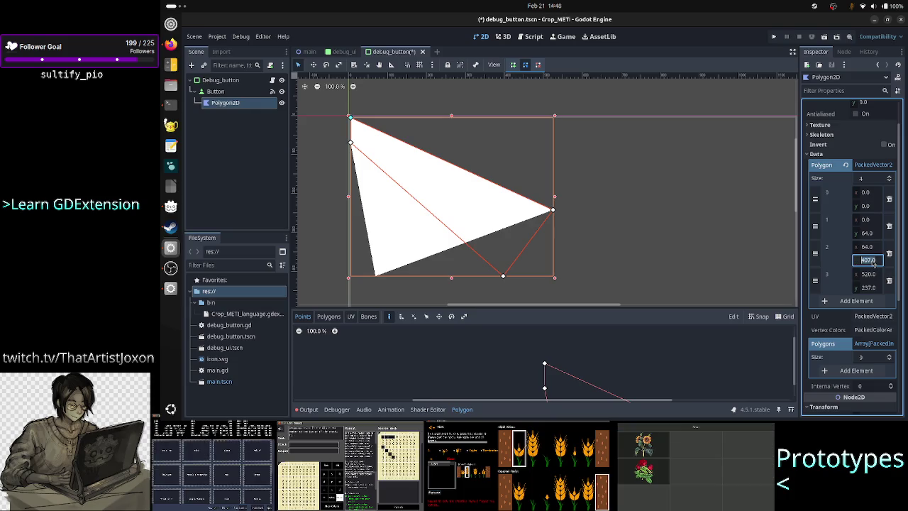
text(64)
key(Return)
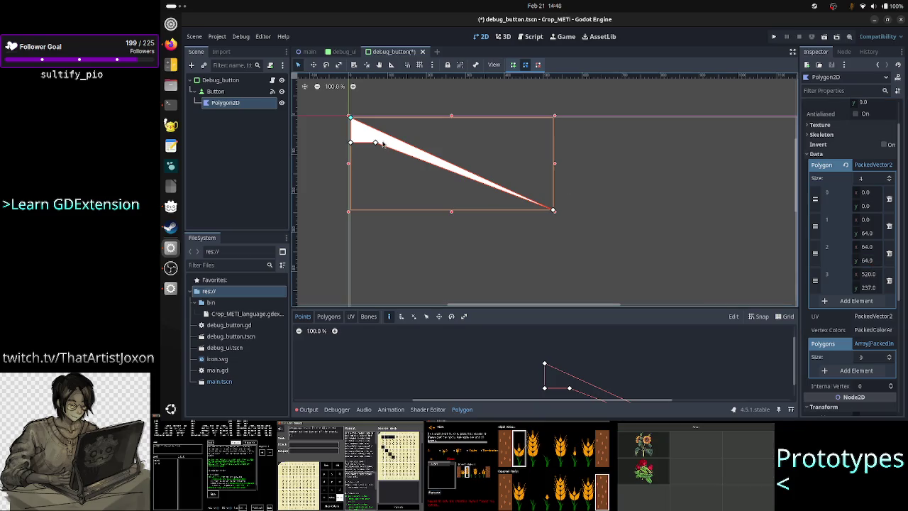
click(872, 276)
text(64)
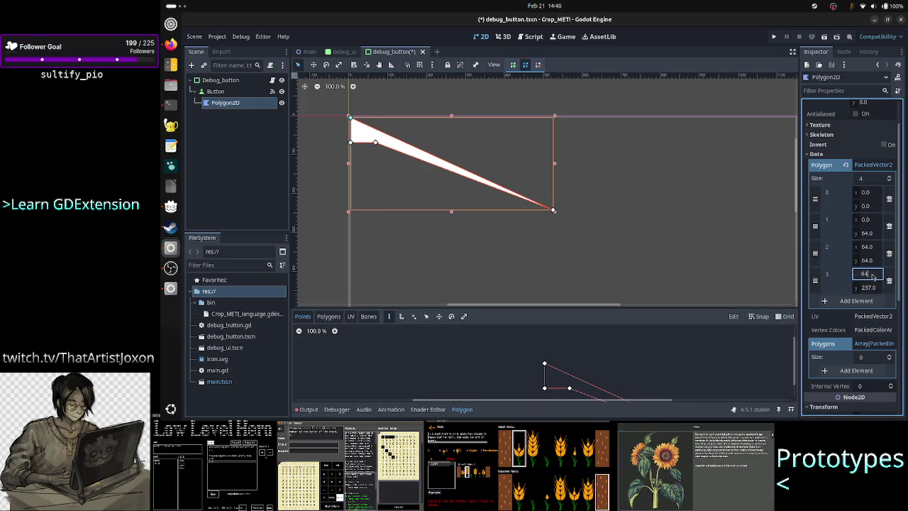
key(Return)
click(871, 289)
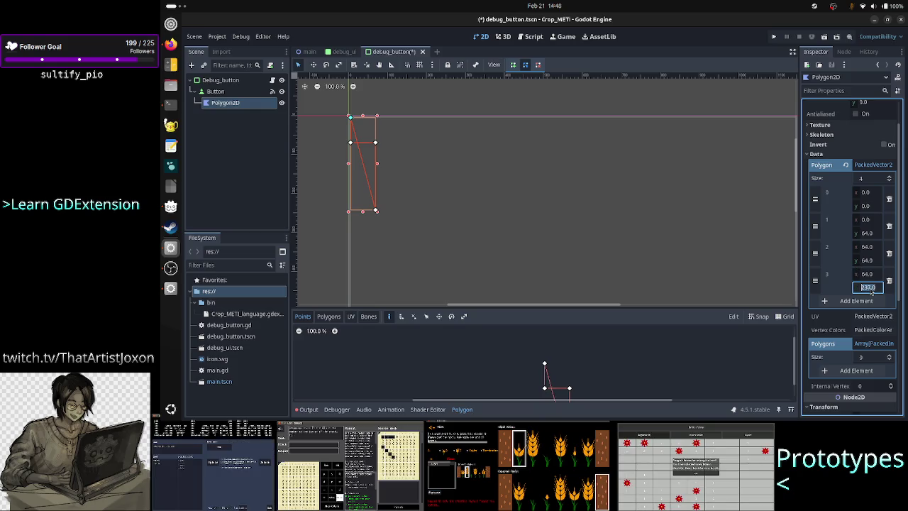
text(0)
key(Return)
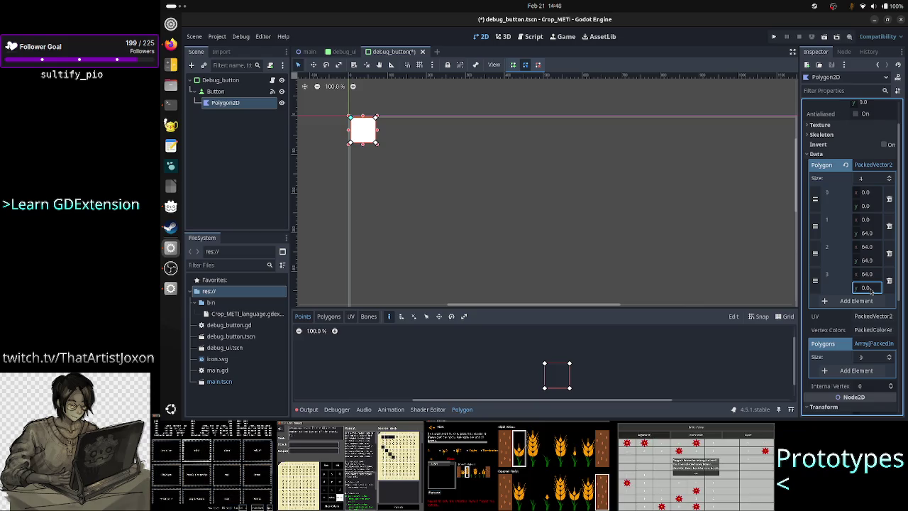
Reselect the Polygon2D, try drawing a new polygon, then undo back to the four-point shape
click(231, 94)
click(234, 104)
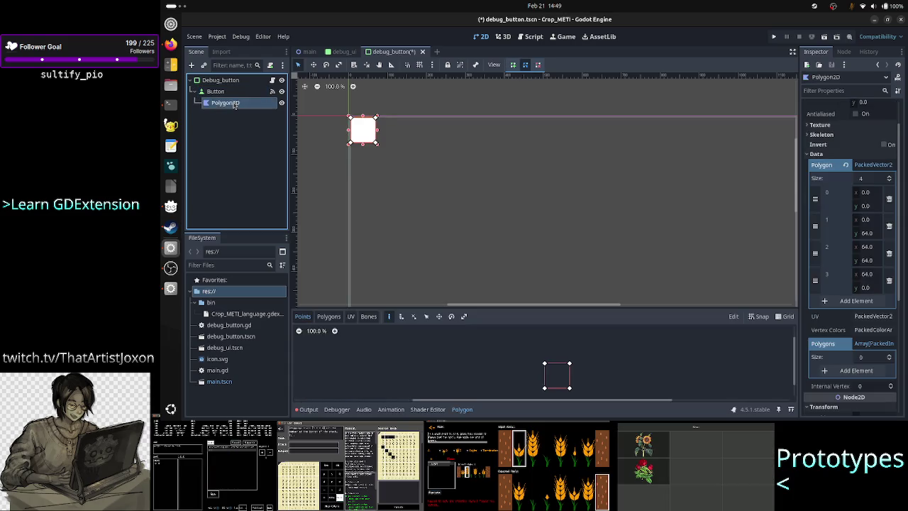
click(569, 363)
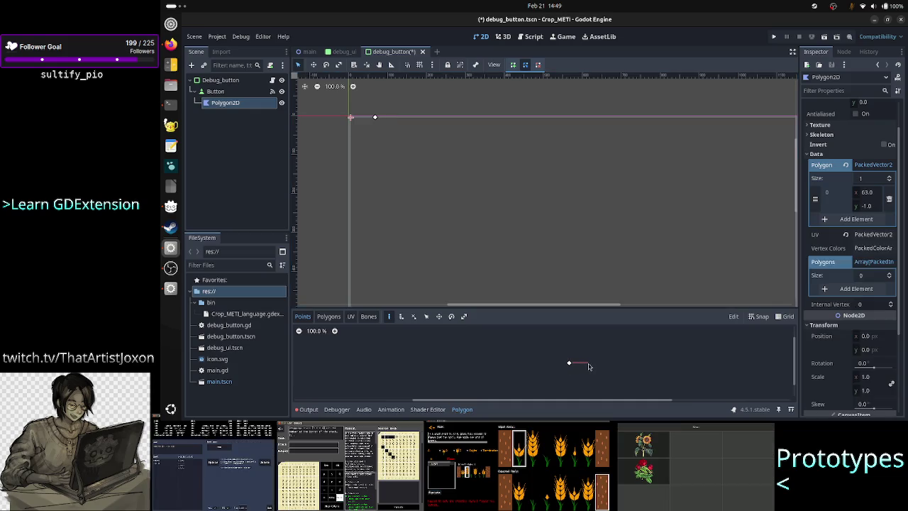
click(521, 373)
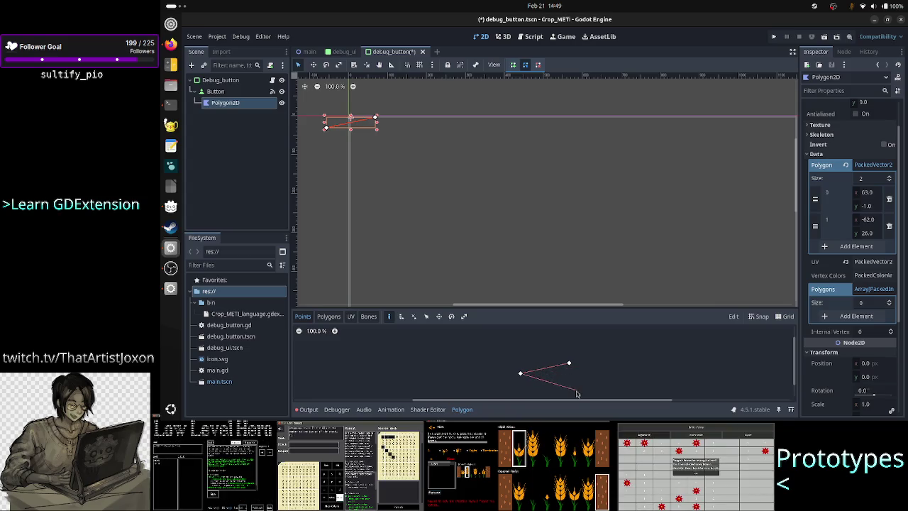
key(ctrl+z)
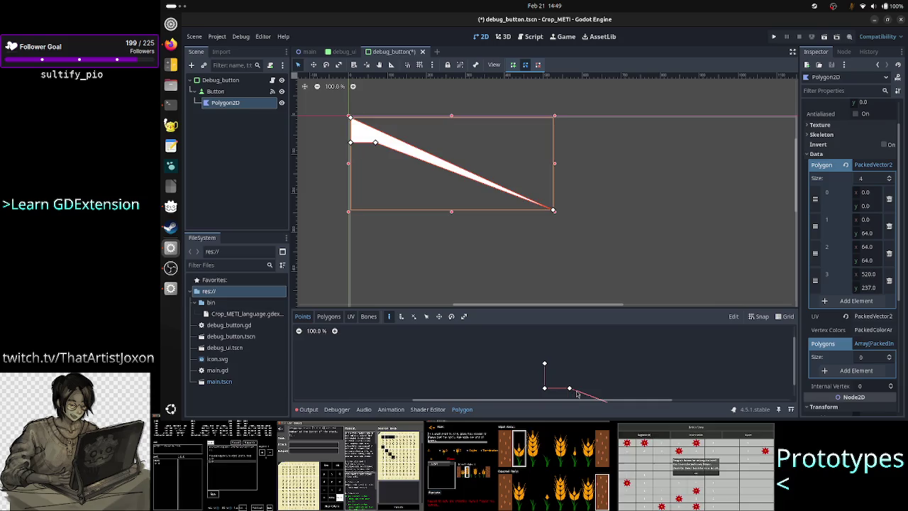
Set the last polygon point to (64, 0) to complete the 64×64 square
click(875, 276)
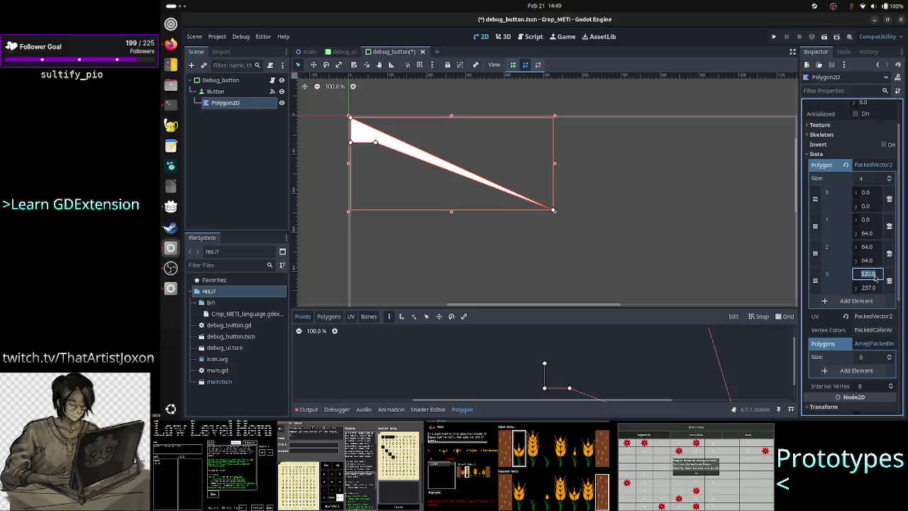
text(64)
key(Return)
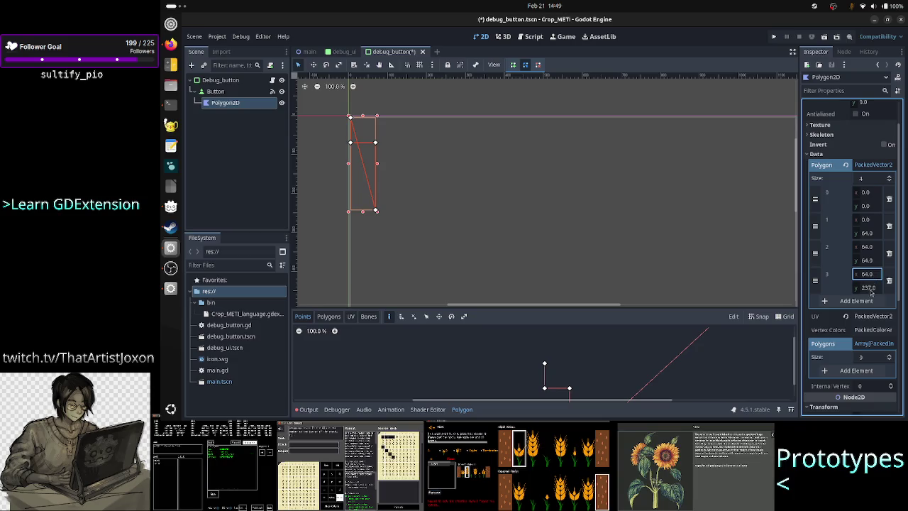
click(875, 287)
text(0)
key(Return)
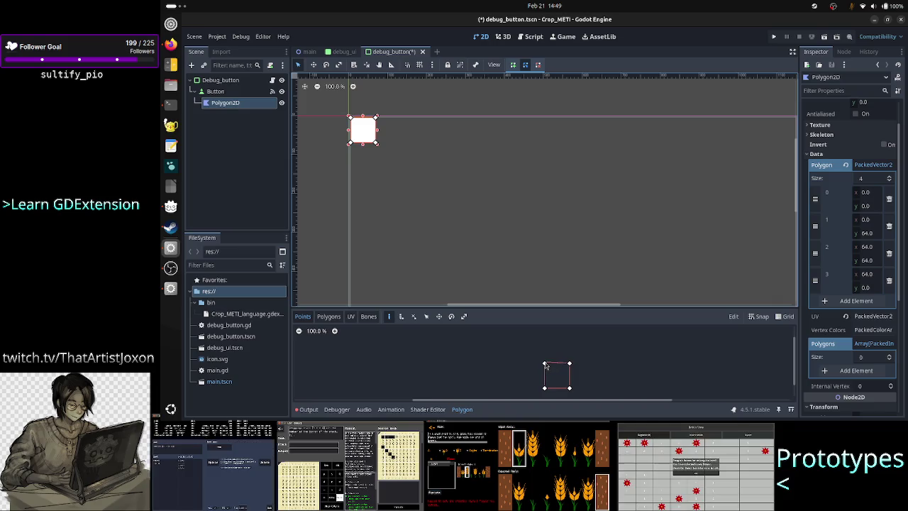
mouse_move(545, 366)
mouse_down()
mouse_move(604, 348)
mouse_move(544, 365)
mouse_up()
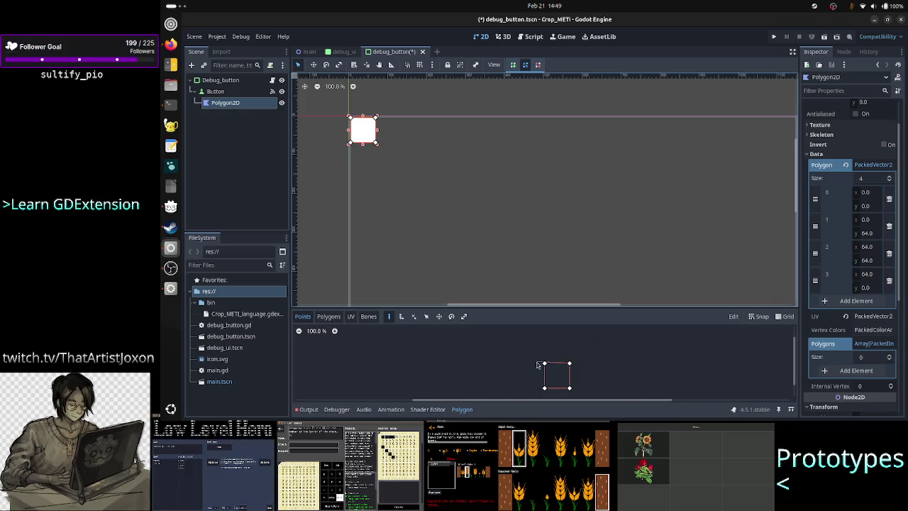
click(427, 316)
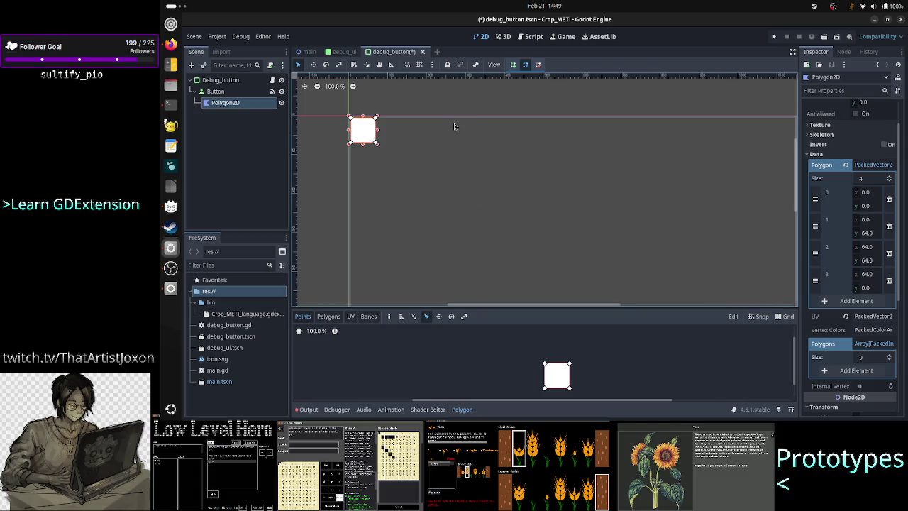
click(237, 97)
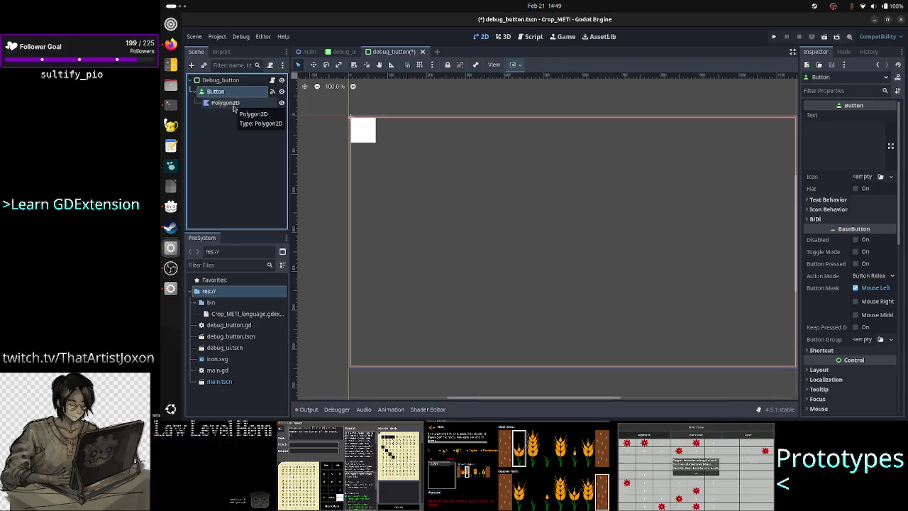
click(234, 106)
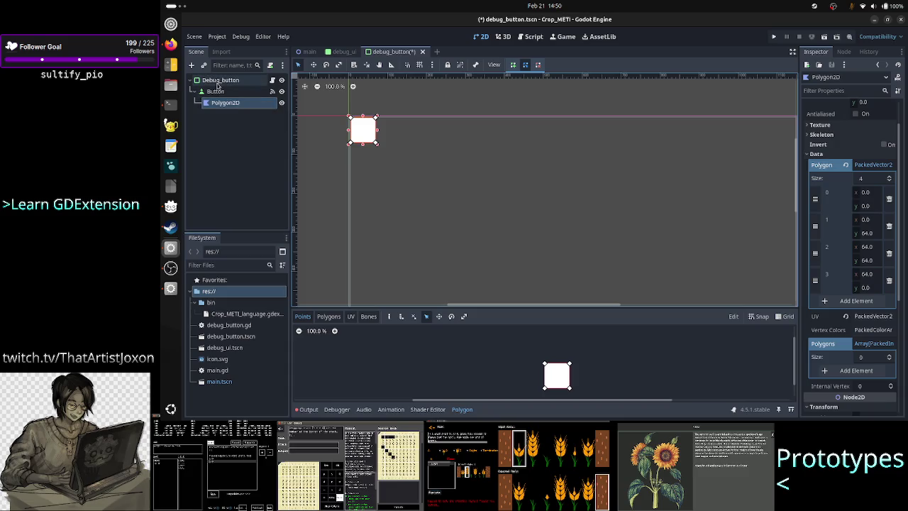
click(215, 92)
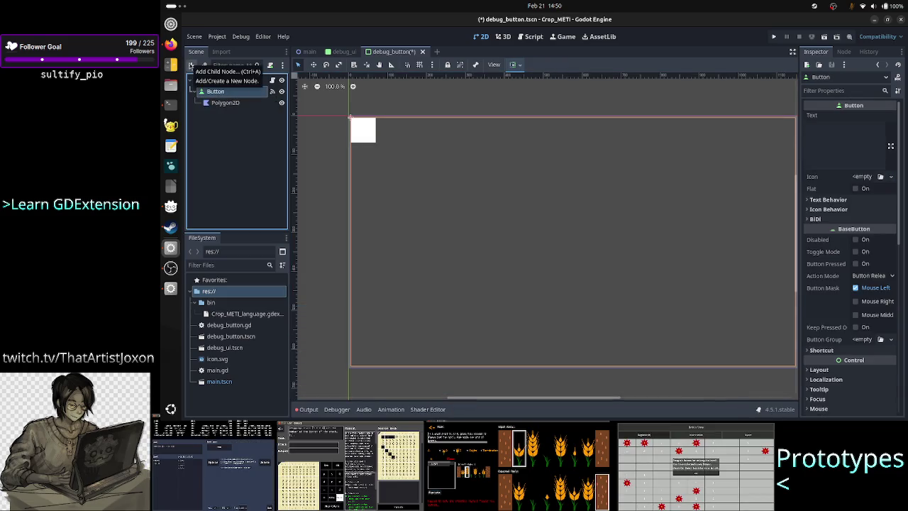
Add a CenterContainer under the Button and move the Polygon2D into it
click(190, 65)
text(center)
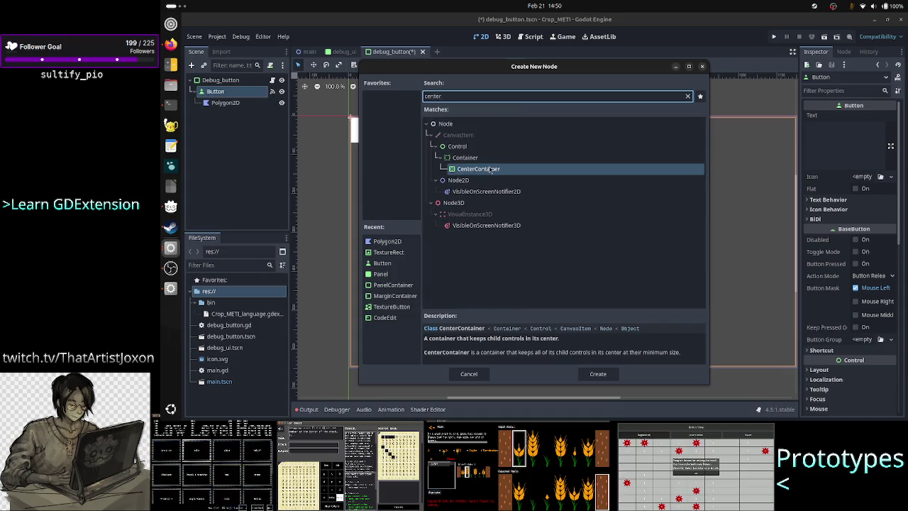
double_click(489, 169)
mouse_move(237, 116)
mouse_down()
mouse_move(232, 100)
mouse_move(245, 104)
mouse_up()
click(228, 115)
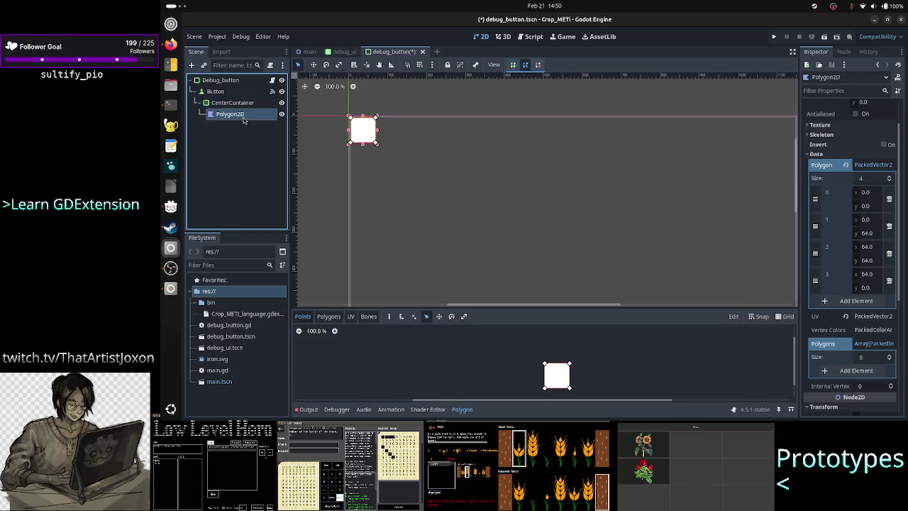
Apply the Full Rect anchor preset to the CenterContainer
click(233, 103)
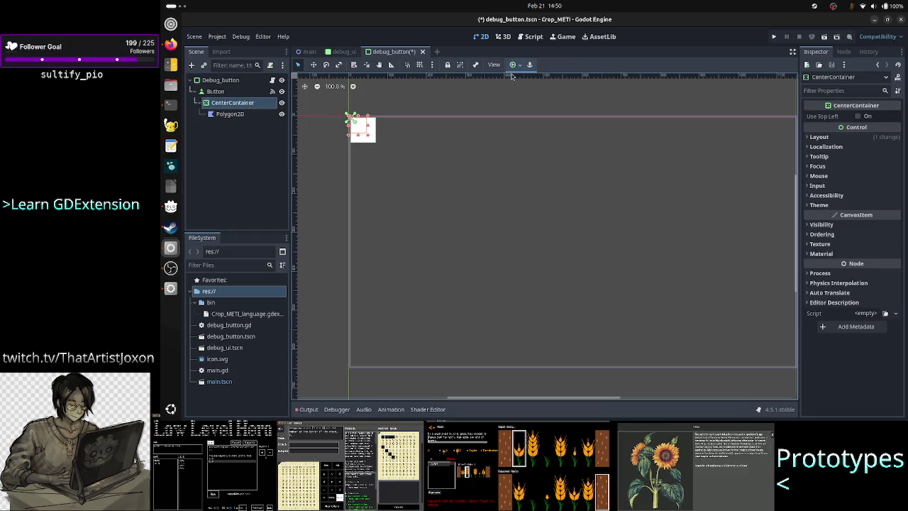
click(513, 66)
click(561, 137)
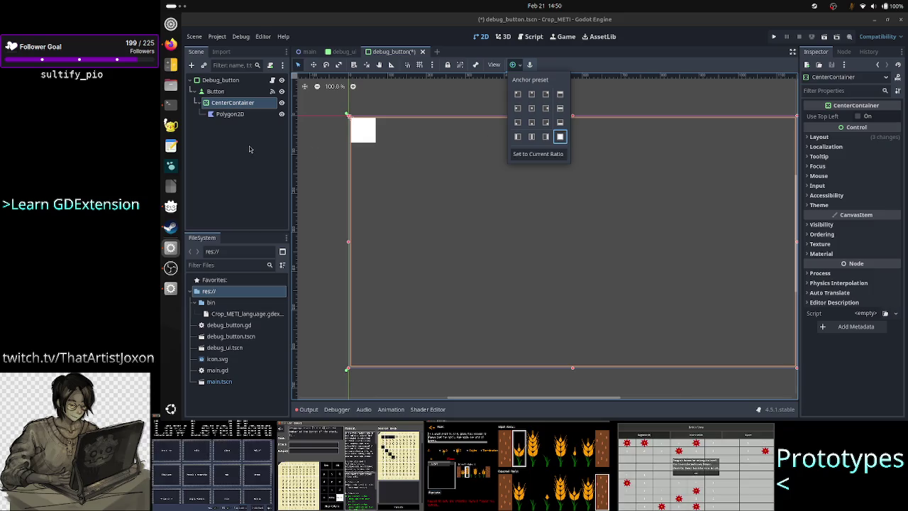
click(234, 114)
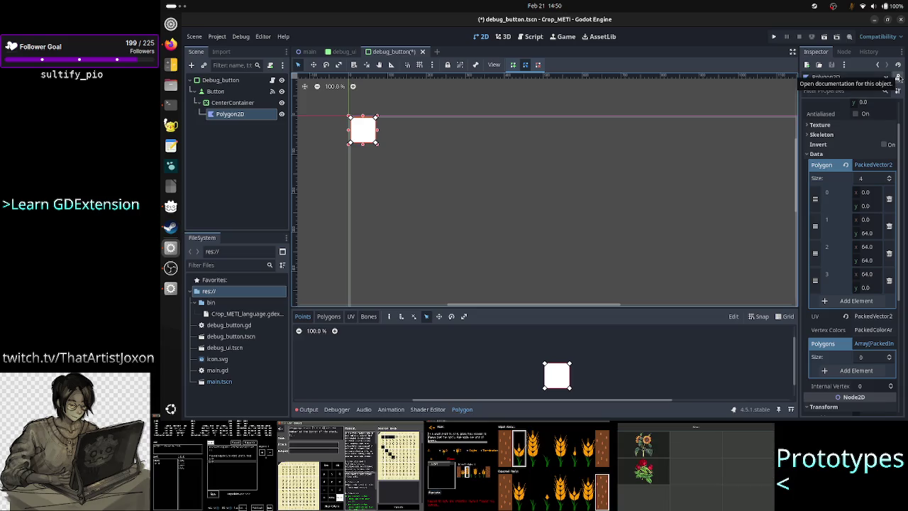
click(898, 78)
scroll(544, 135, up, 5)
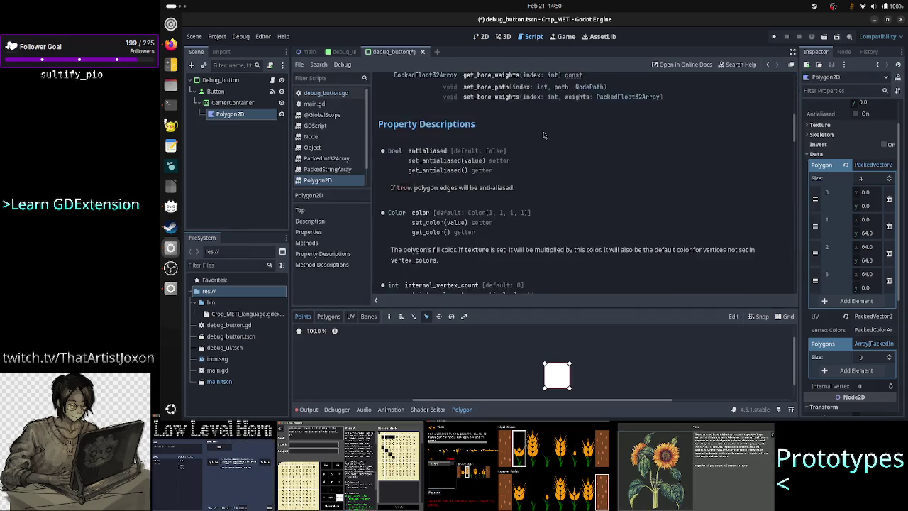
scroll(544, 134, up, 10)
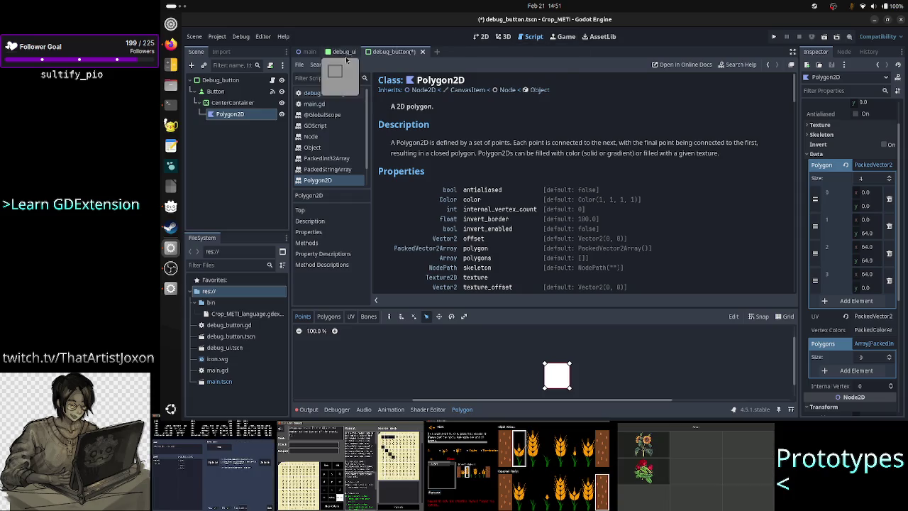
click(478, 39)
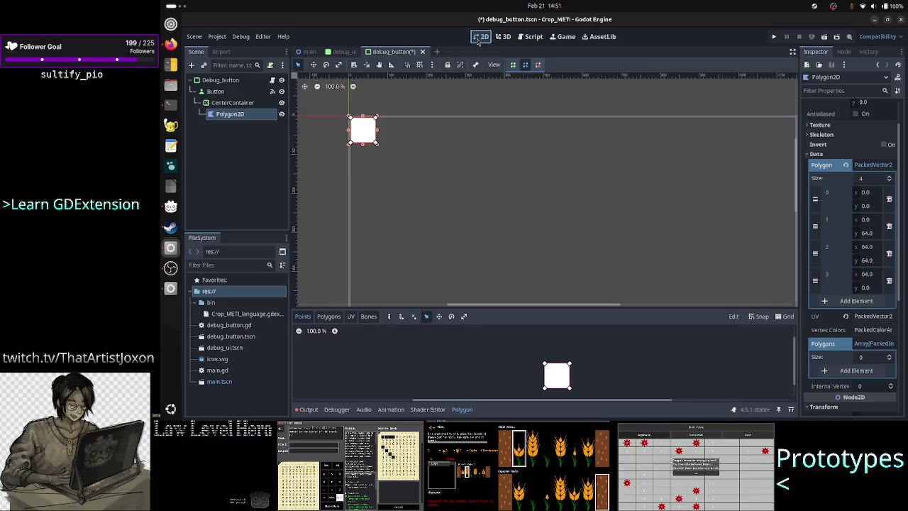
click(234, 103)
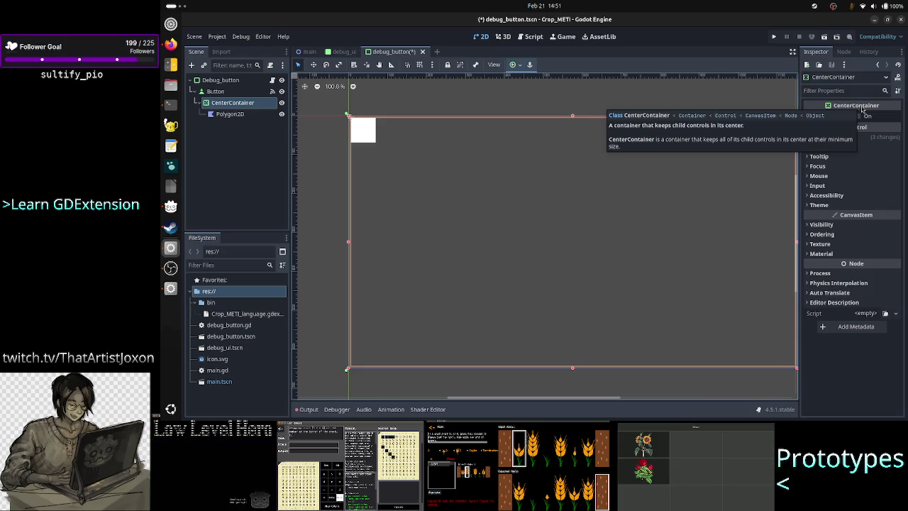
click(242, 132)
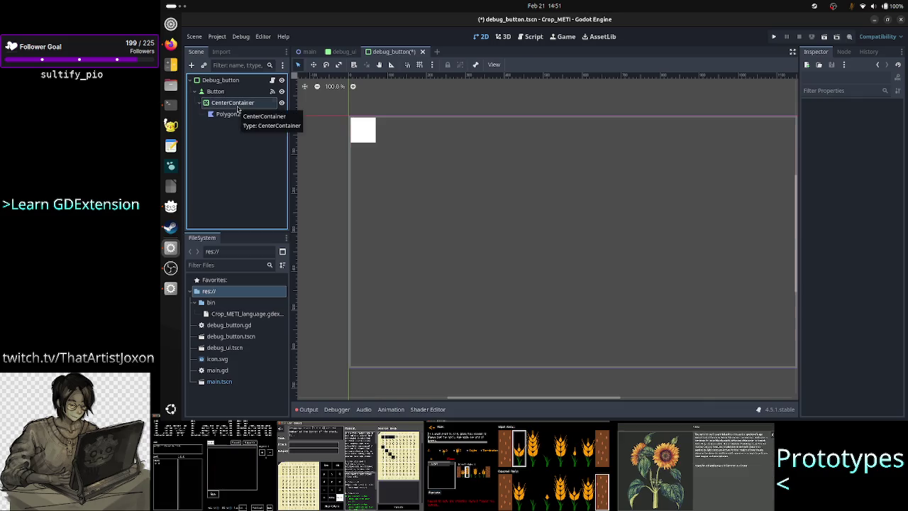
click(238, 108)
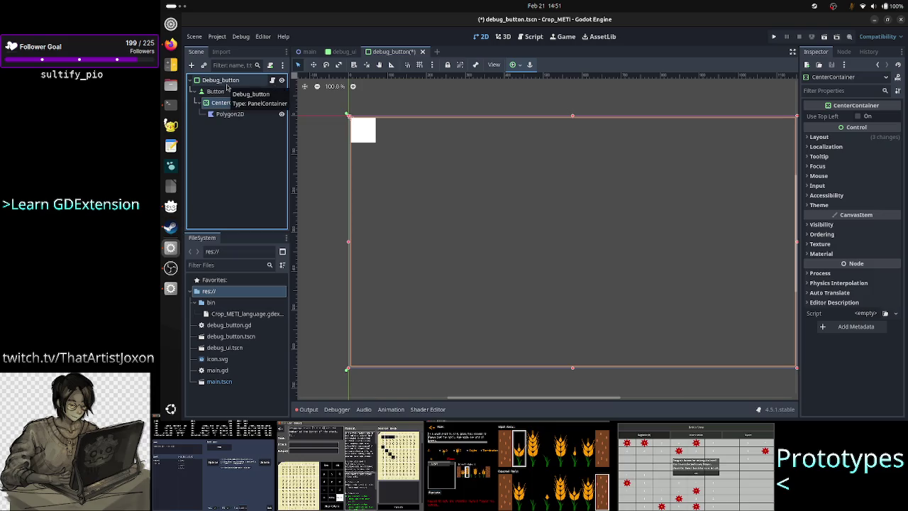
click(227, 83)
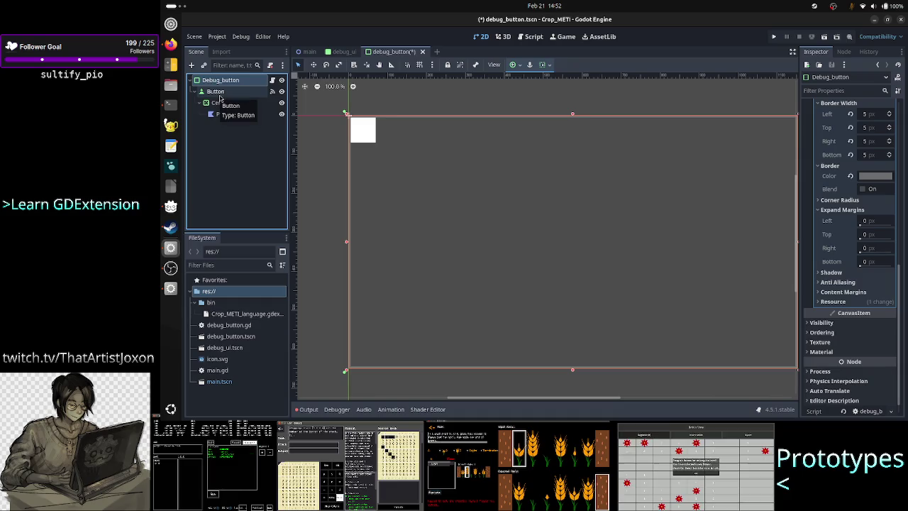
click(219, 94)
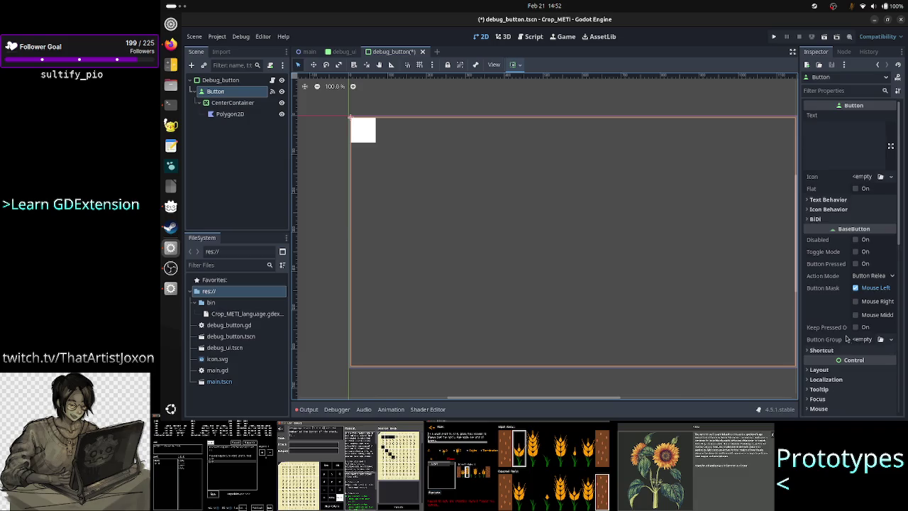
scroll(847, 338, down, 10)
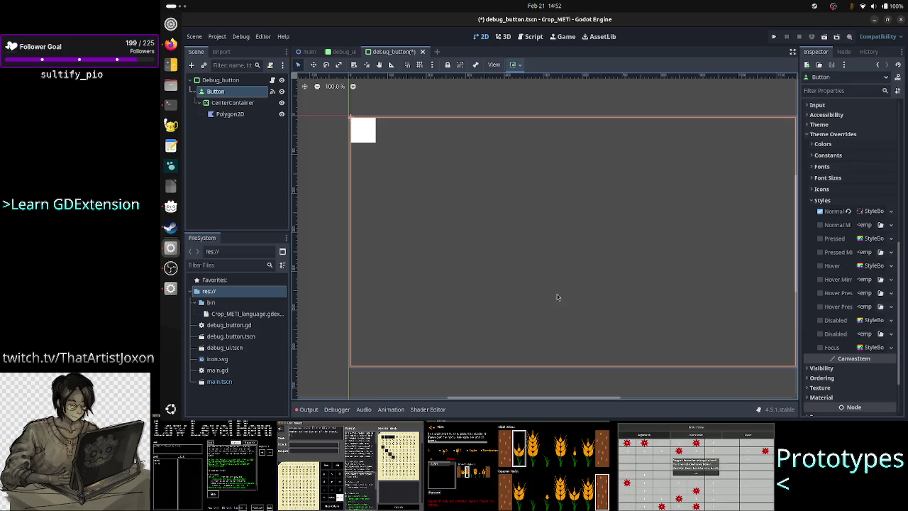
click(239, 105)
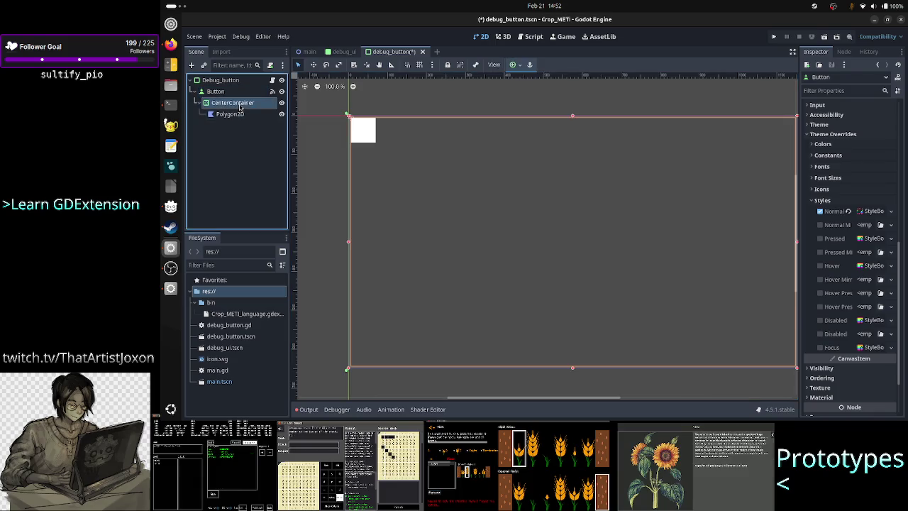
click(191, 65)
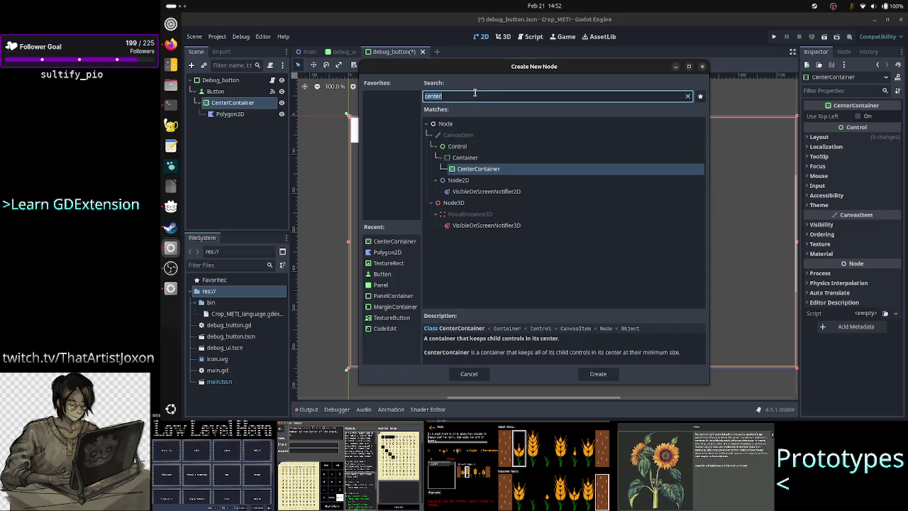
Create a Panel in the CenterContainer via a 'panel' search and drag the Polygon2D into it
text(panel)
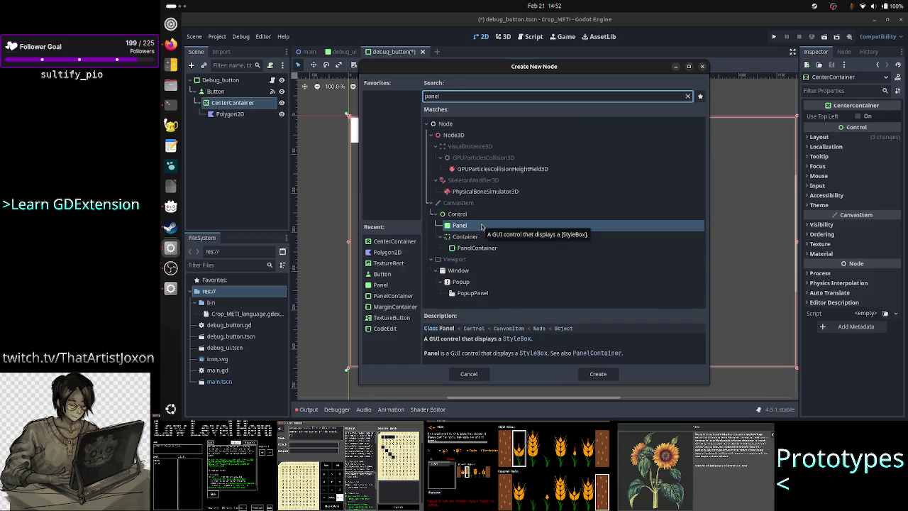
double_click(481, 226)
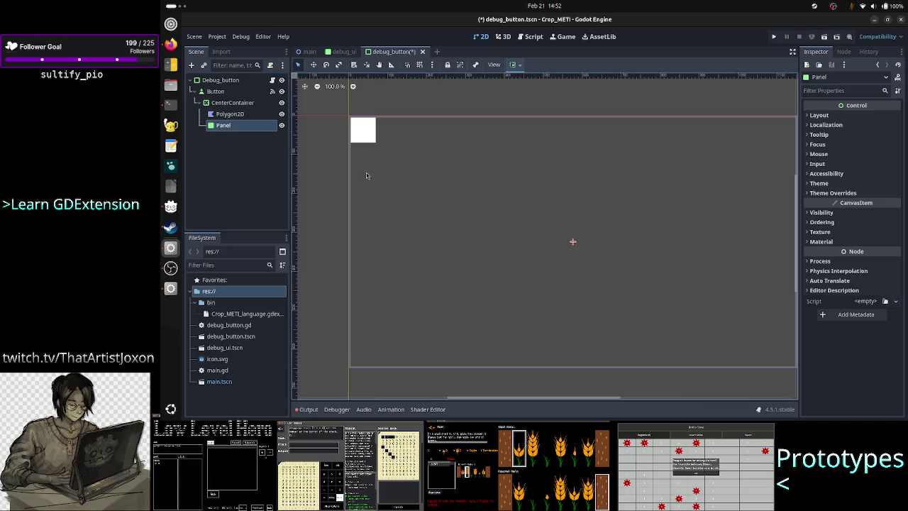
drag(241, 118, 243, 128)
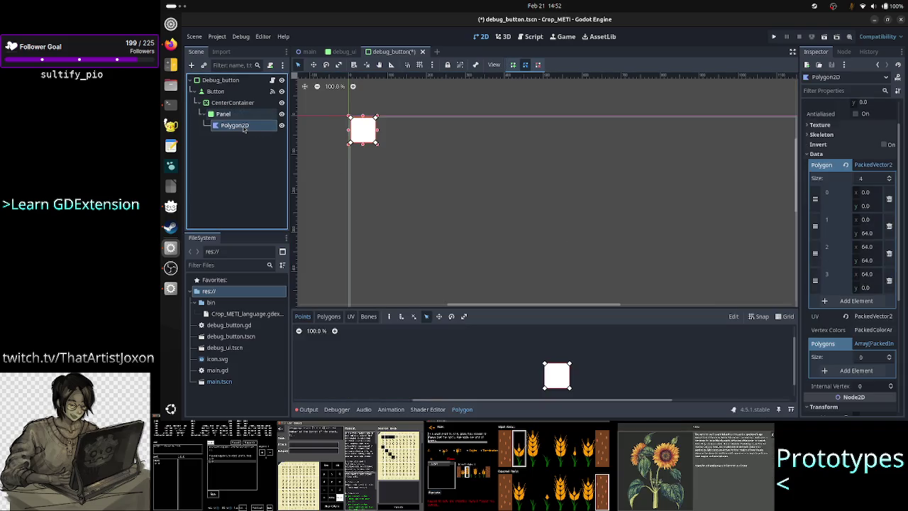
click(241, 113)
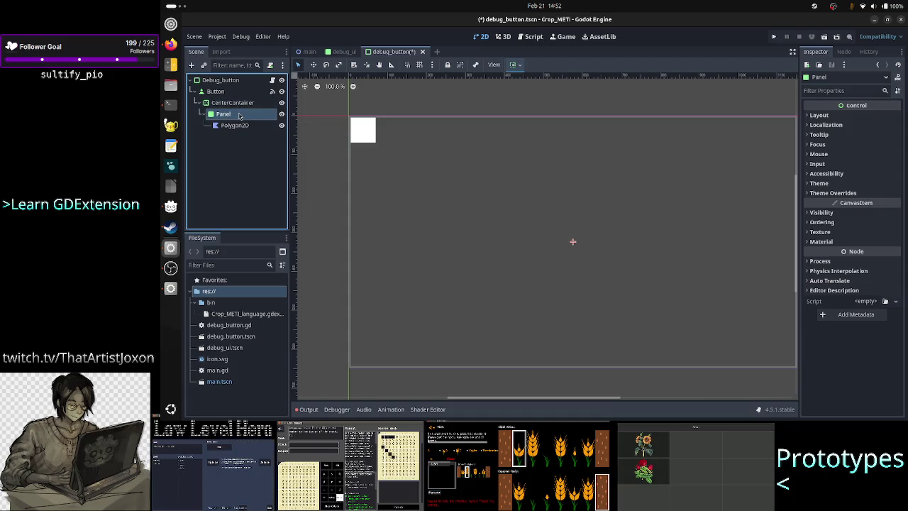
click(245, 105)
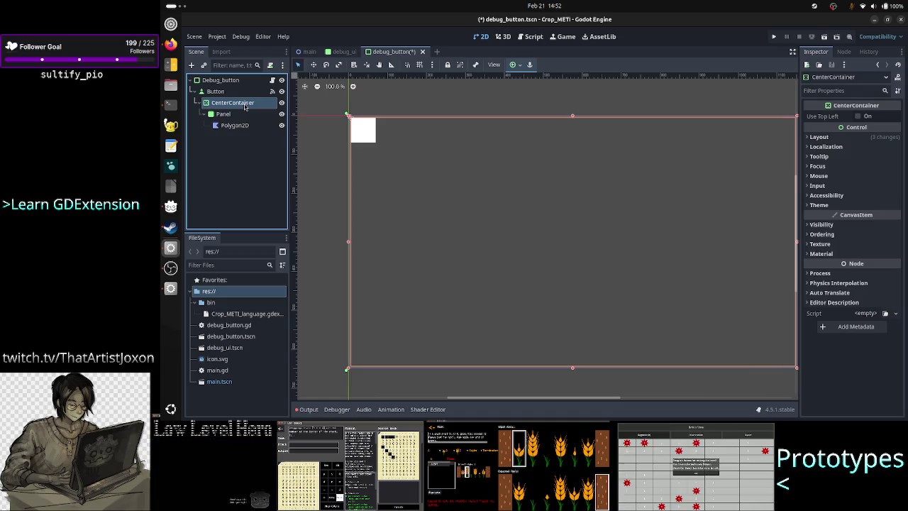
Dismiss the CenterContainer's anchor presets unapplied, then select the Panel and the Polygon2D
click(515, 65)
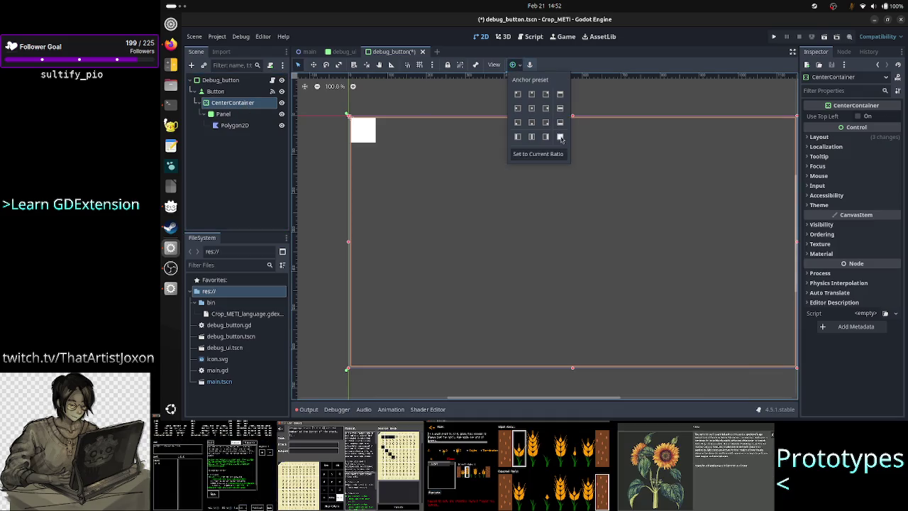
click(467, 25)
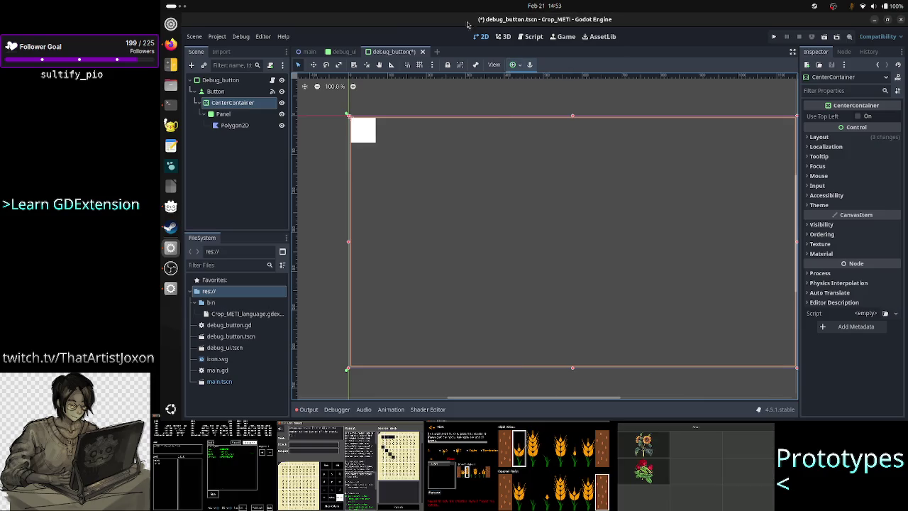
click(229, 114)
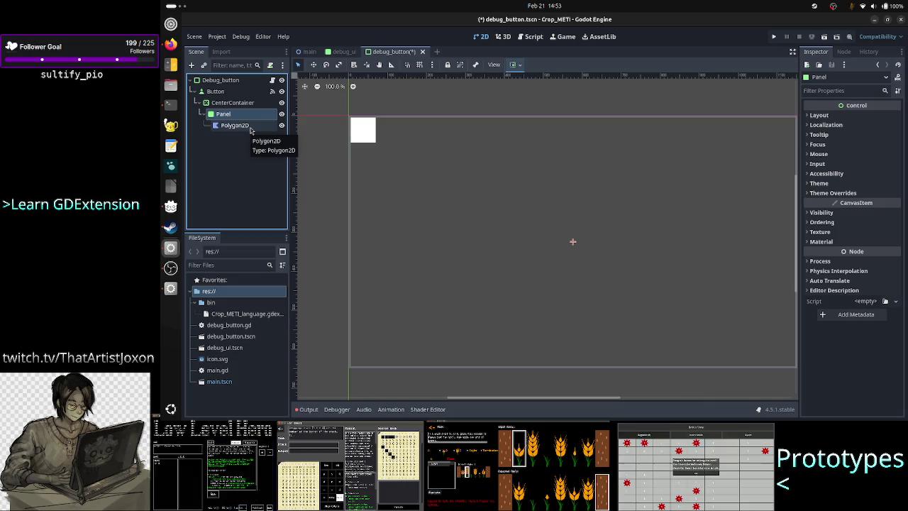
click(250, 130)
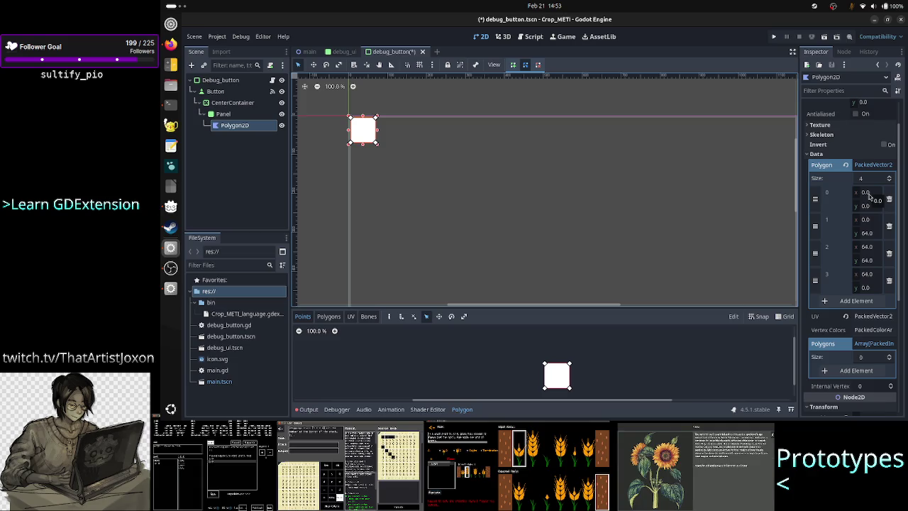
Review the Polygon2D's square point data, then inspect the CenterContainer's bounds
scroll(862, 152, up, 1)
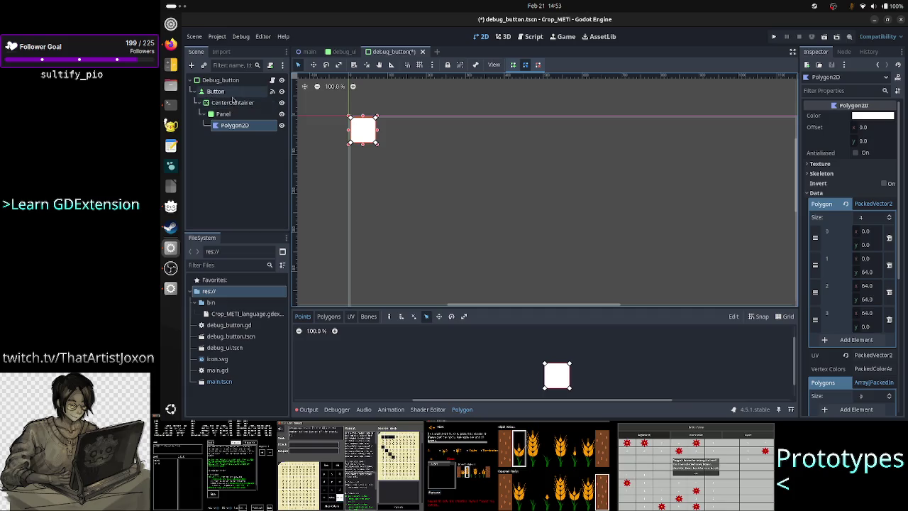
click(239, 105)
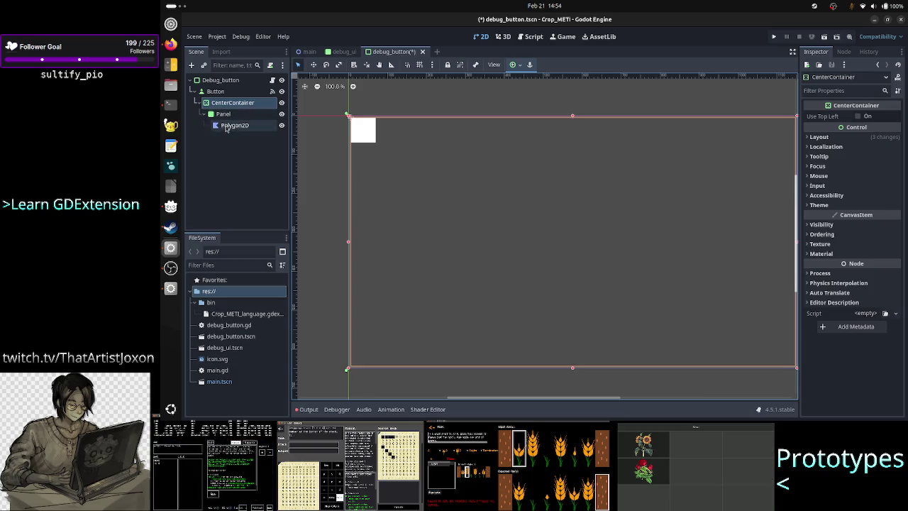
click(227, 130)
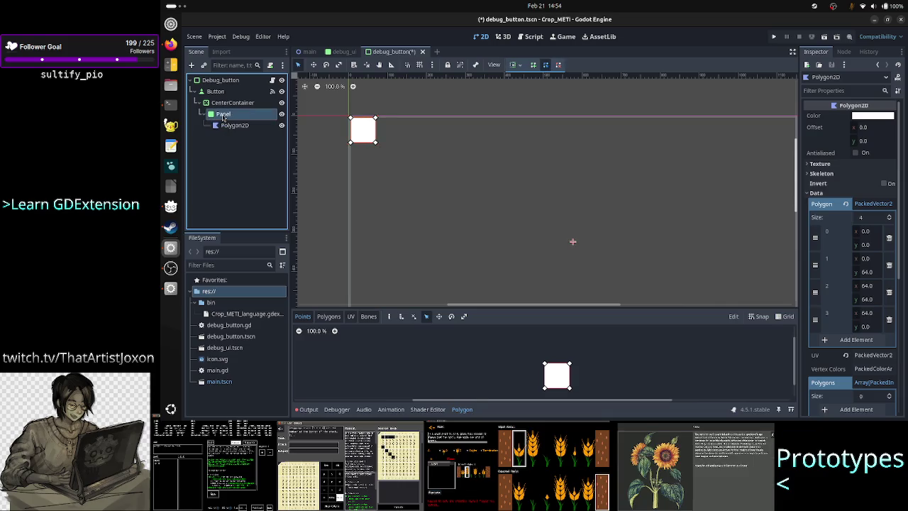
Expand the Panel's Layout > Transform to reveal its 0 × 0 size at (571, 319)
click(223, 116)
click(232, 125)
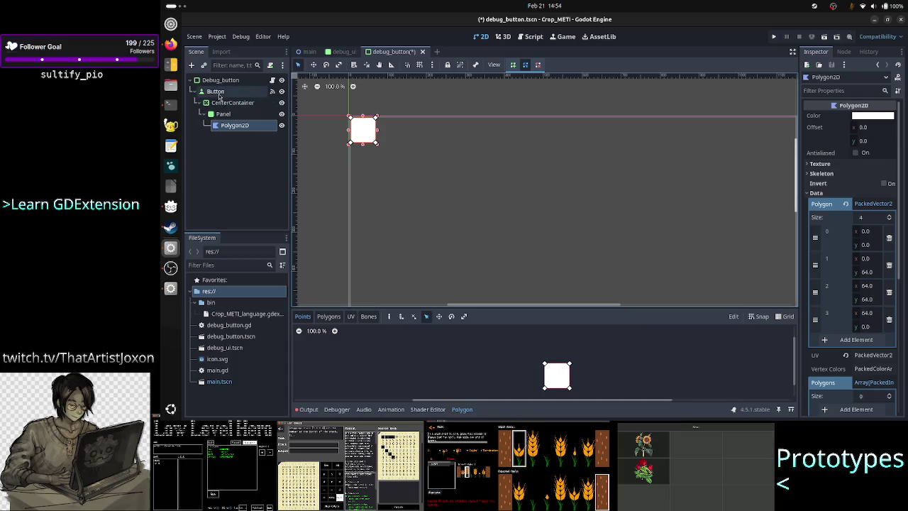
click(228, 107)
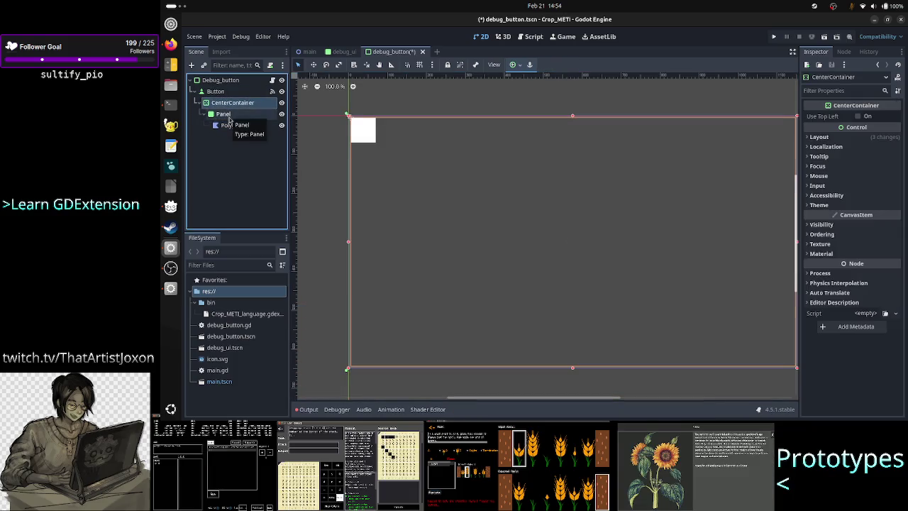
click(226, 114)
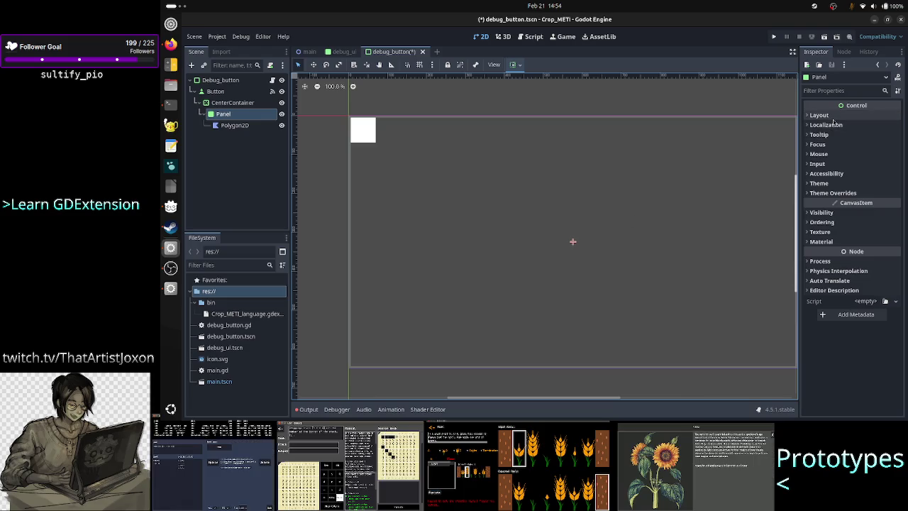
click(820, 115)
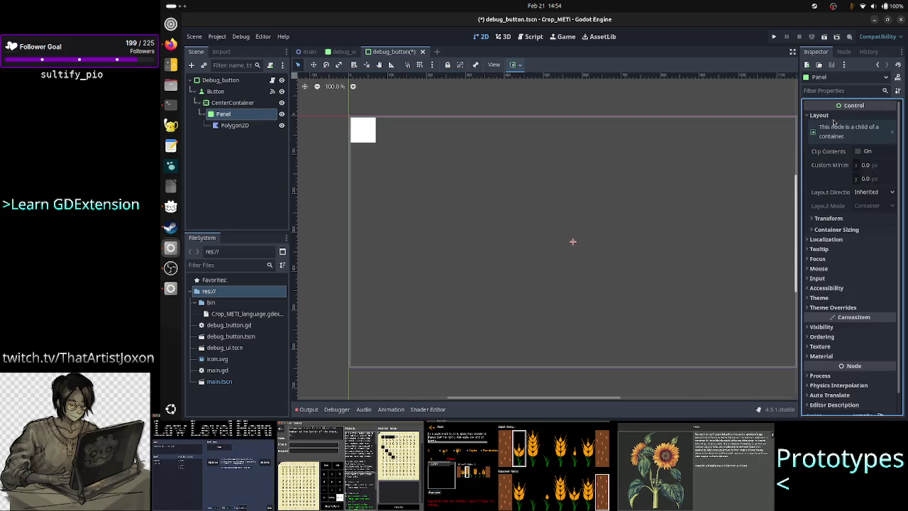
click(847, 219)
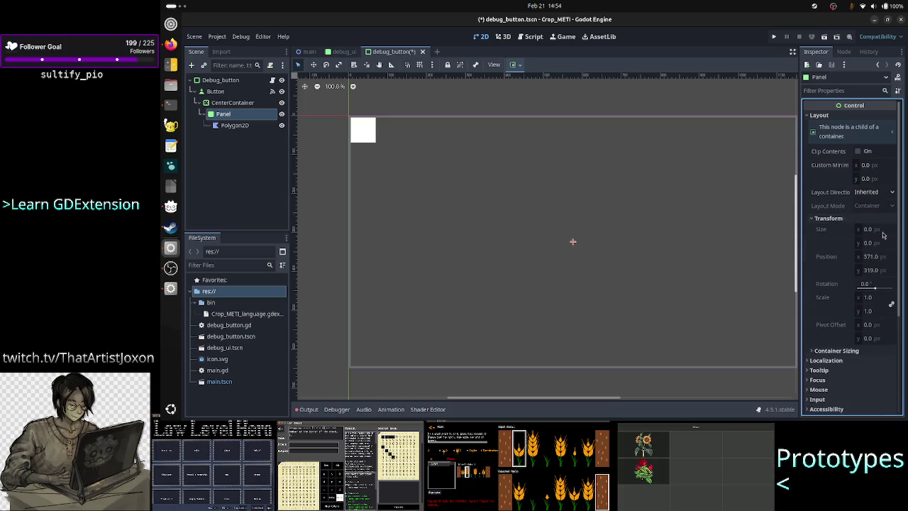
click(882, 231)
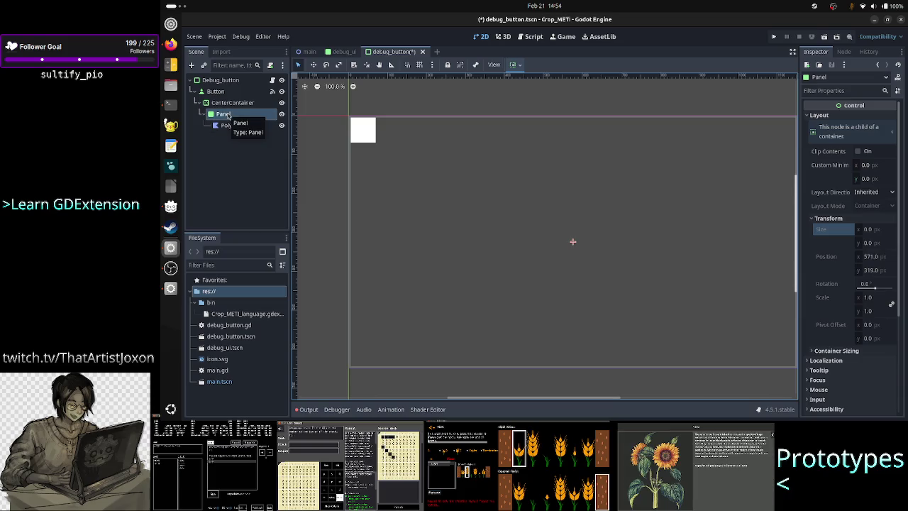
Change the Panel node's type to Control
right_click(227, 115)
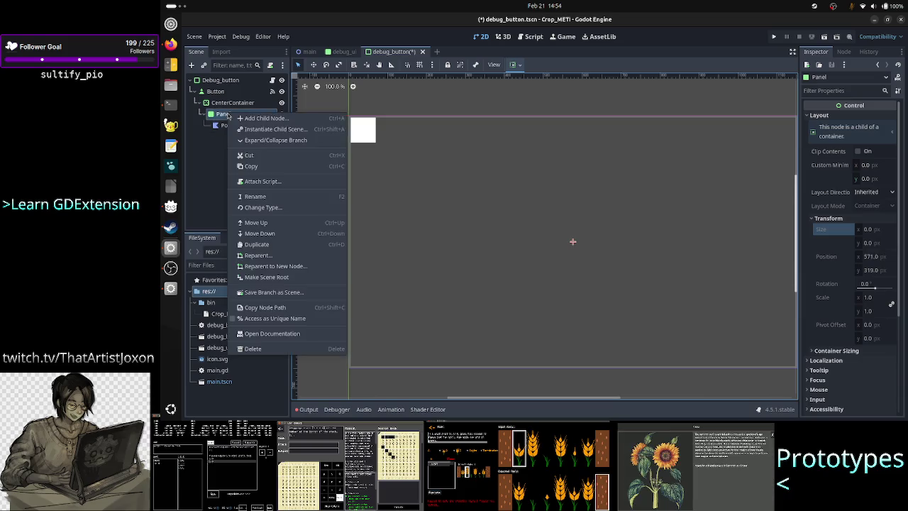
click(270, 207)
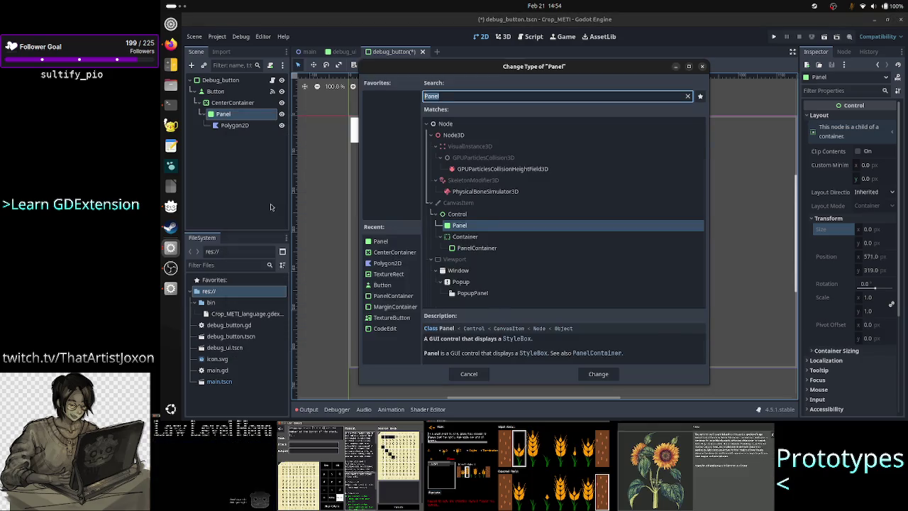
text(control)
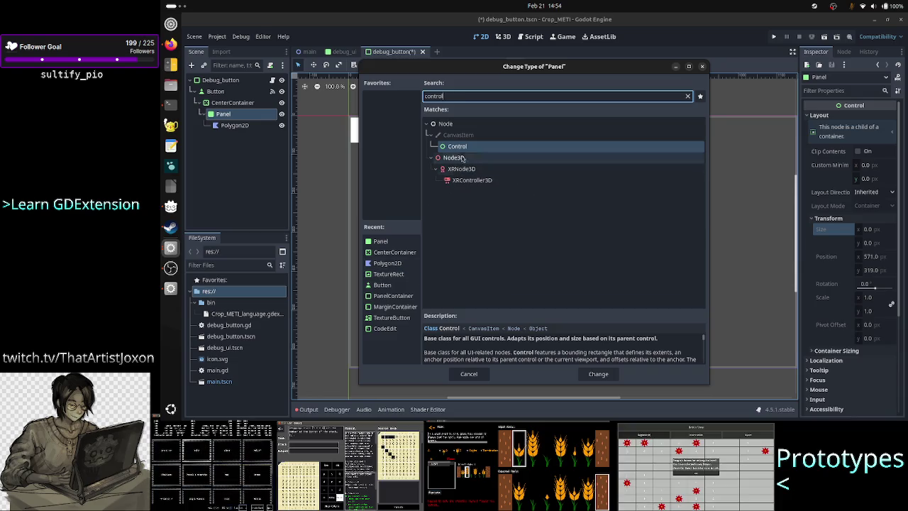
double_click(465, 148)
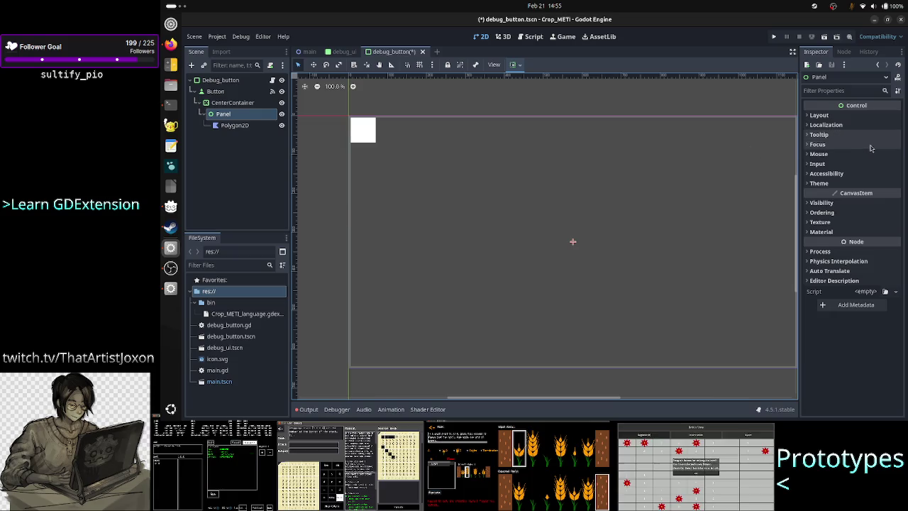
Expand the Control's Layout > Transform to check its size, still 0×0
click(840, 117)
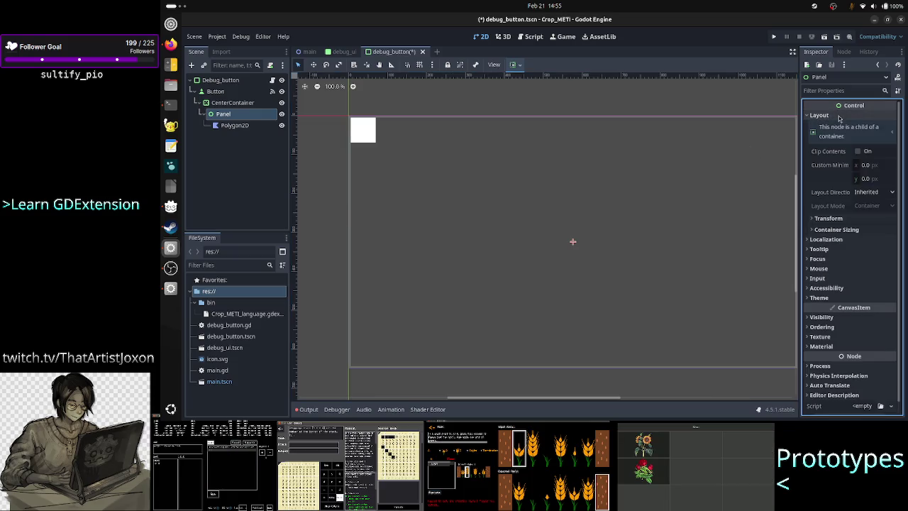
click(829, 219)
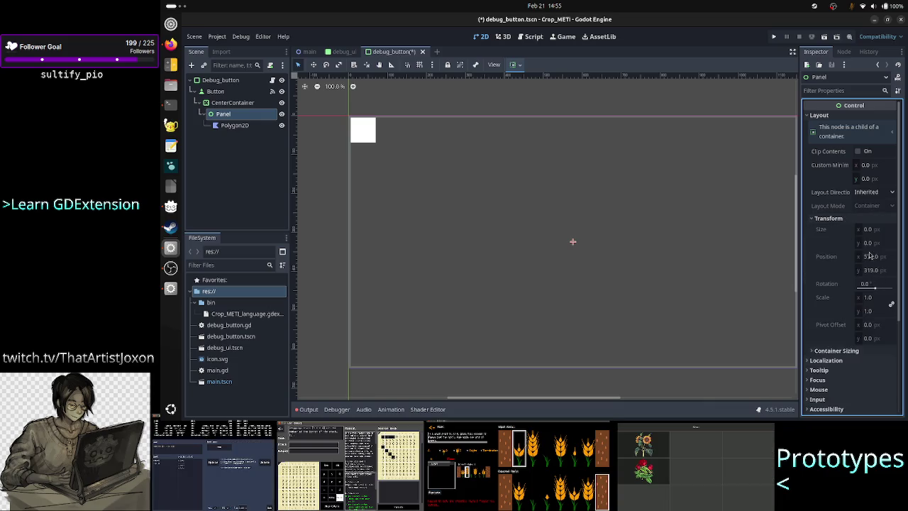
click(870, 231)
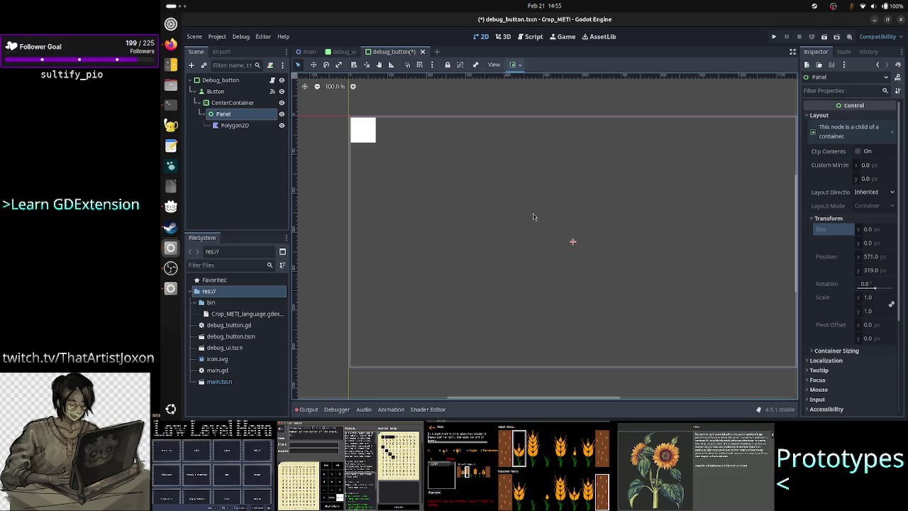
click(170, 44)
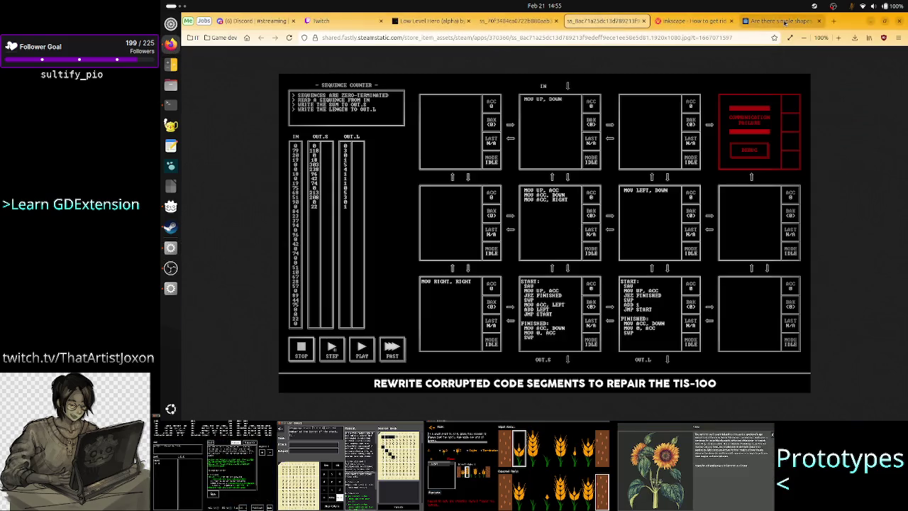
Search Google for how a container can automatically handle a Polygon2D's position
click(781, 21)
click(247, 37)
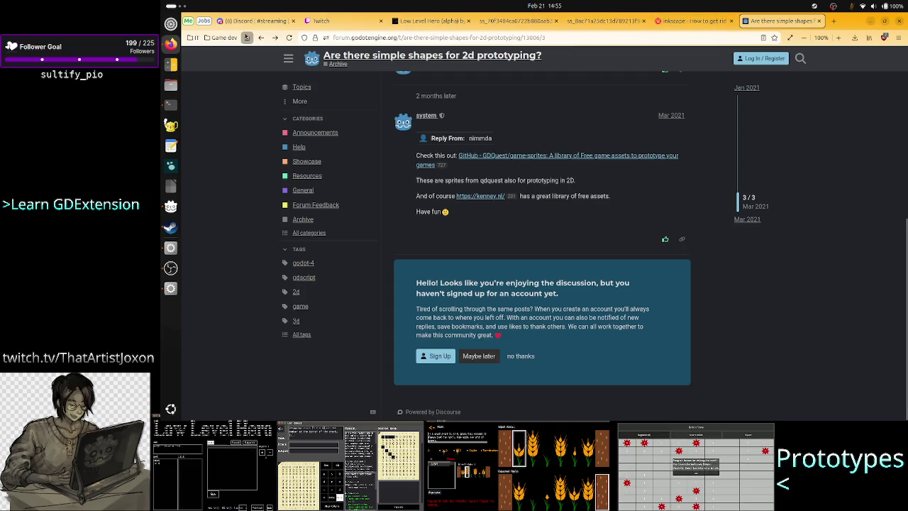
click(446, 188)
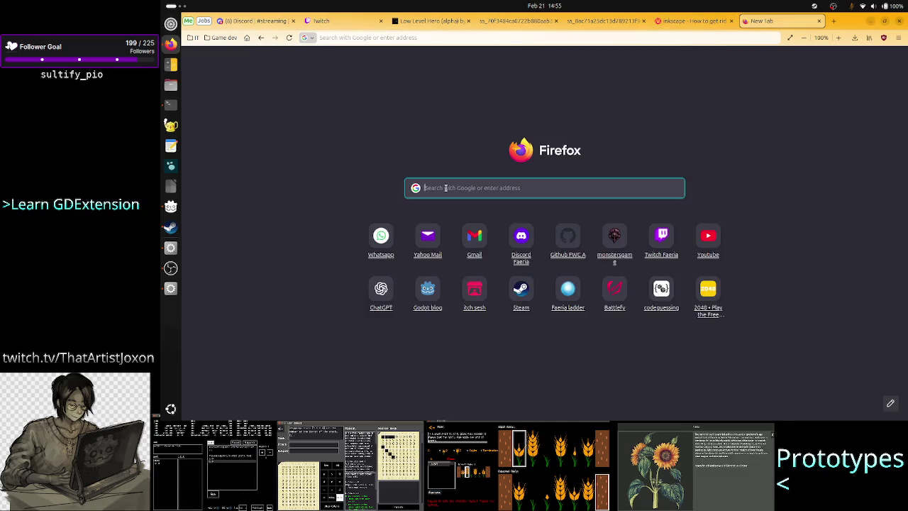
text(godot how can pol)
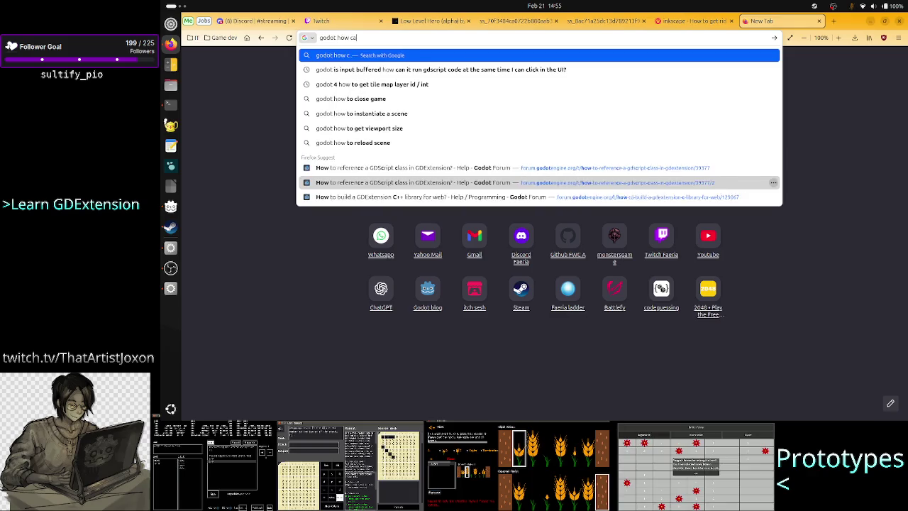
text(ygon2d)
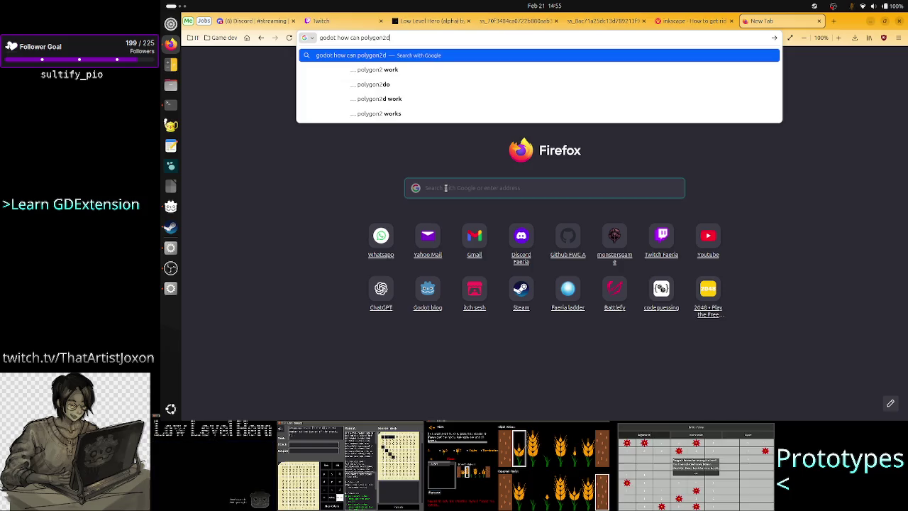
text( be centered b)
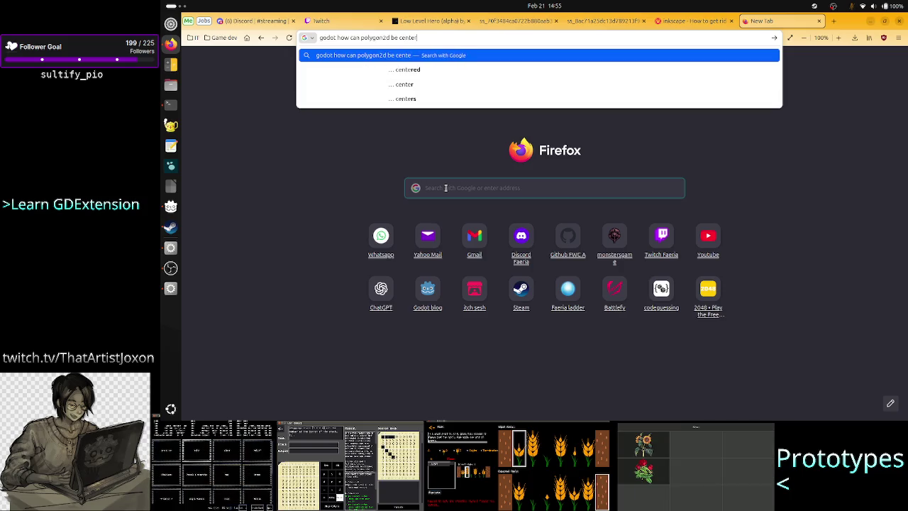
key(BackSpace)
key(BackSpace)
key(BackSpace)
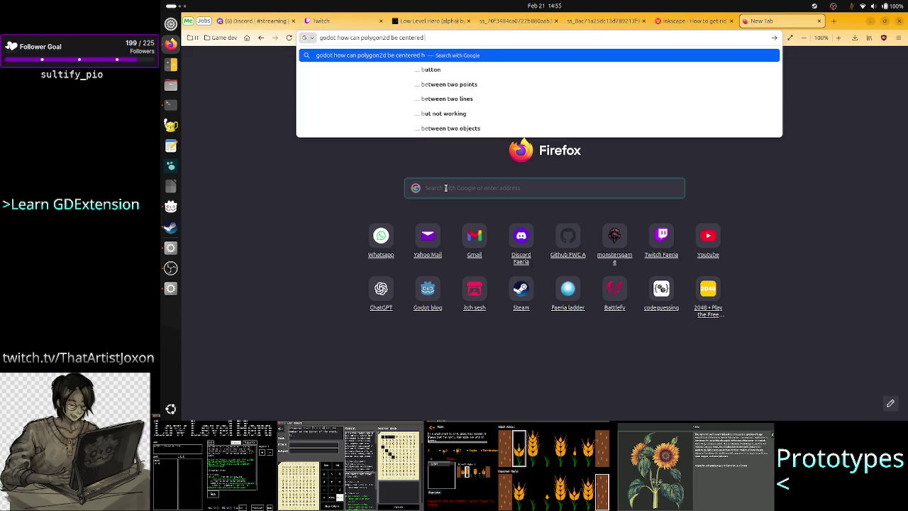
text(position be)
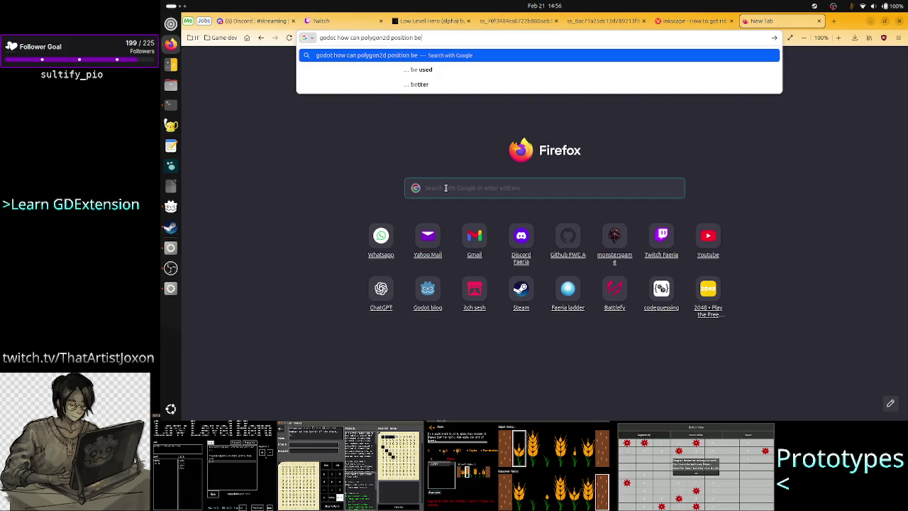
text( handled automatica)
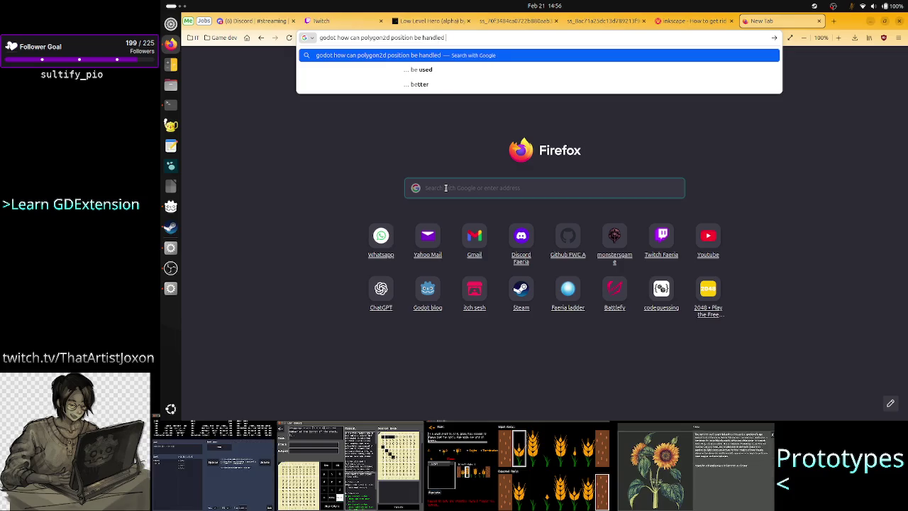
text(lly by)
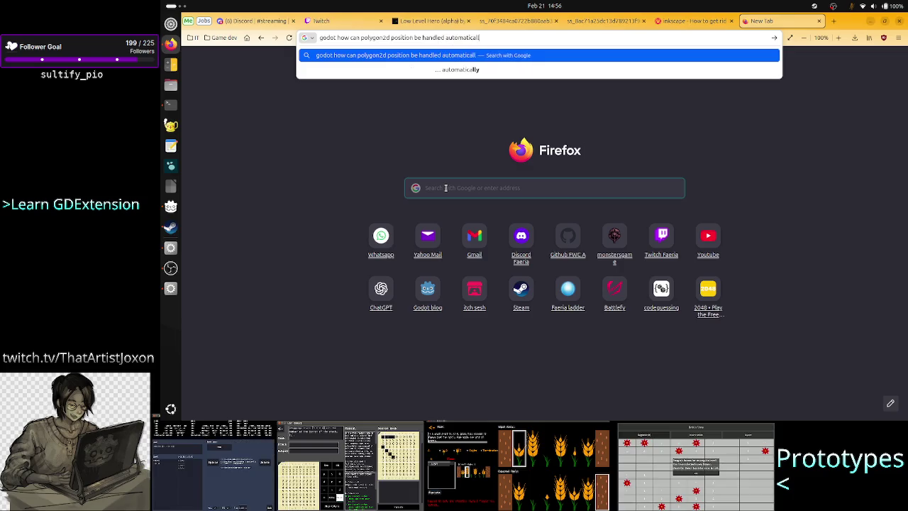
text( a co)
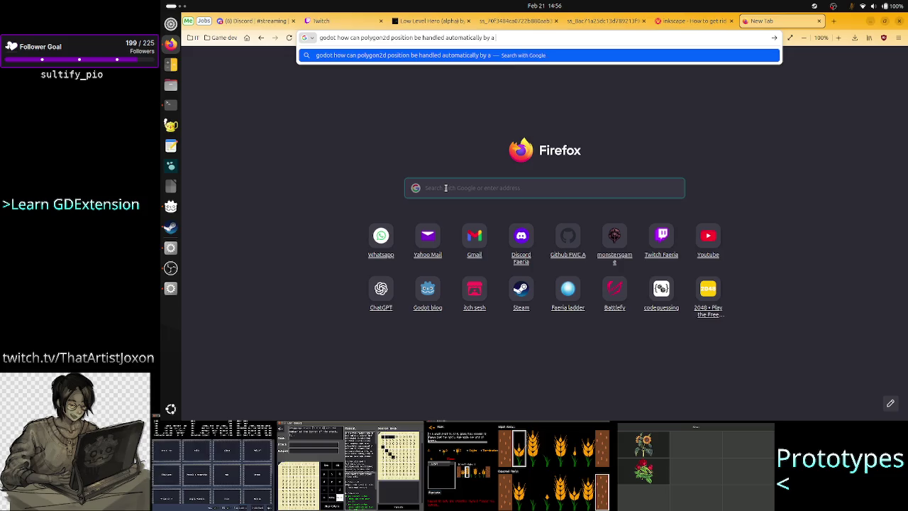
text(ntainer)
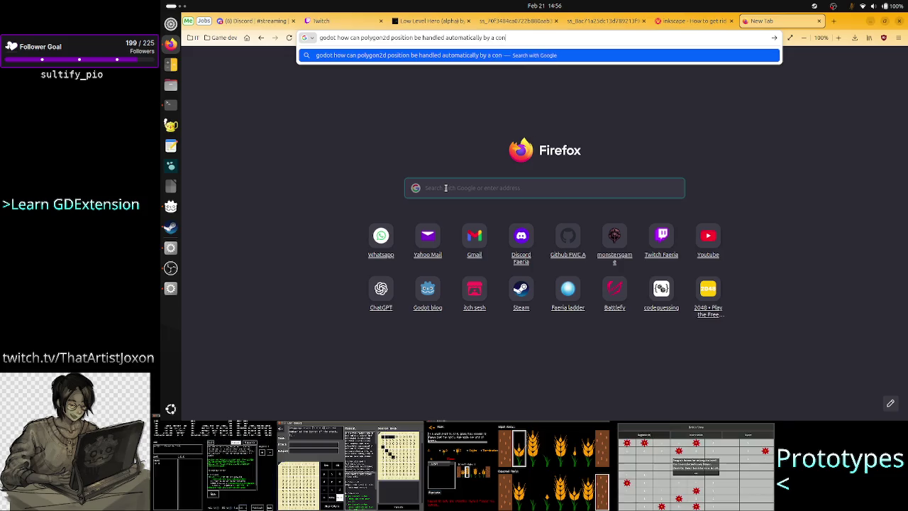
key(Return)
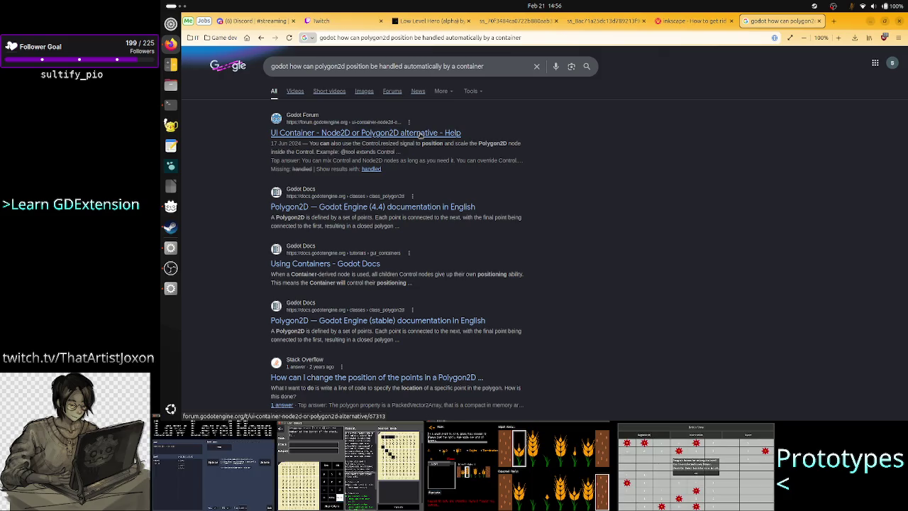
Open the Godot Forum thread on Polygon2D alternatives and read through its solution code
click(420, 133)
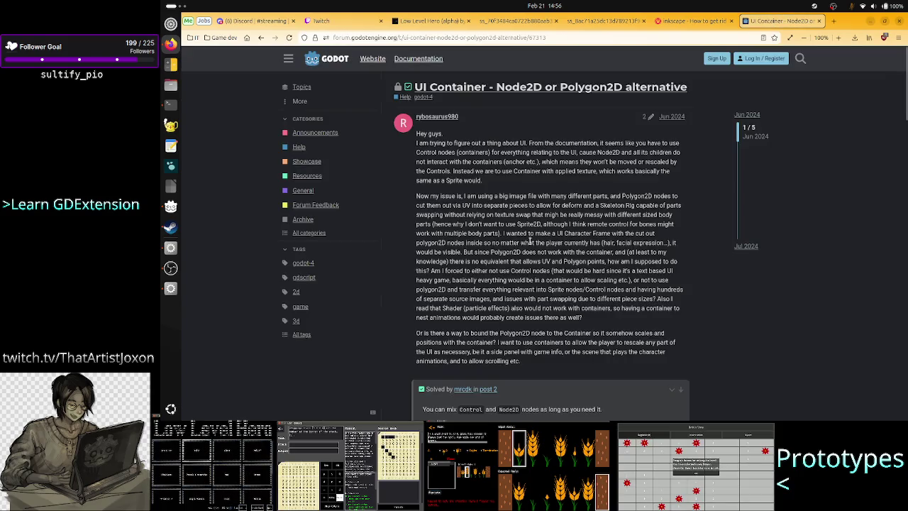
scroll(544, 272, down, 3)
scroll(544, 272, down, 3)
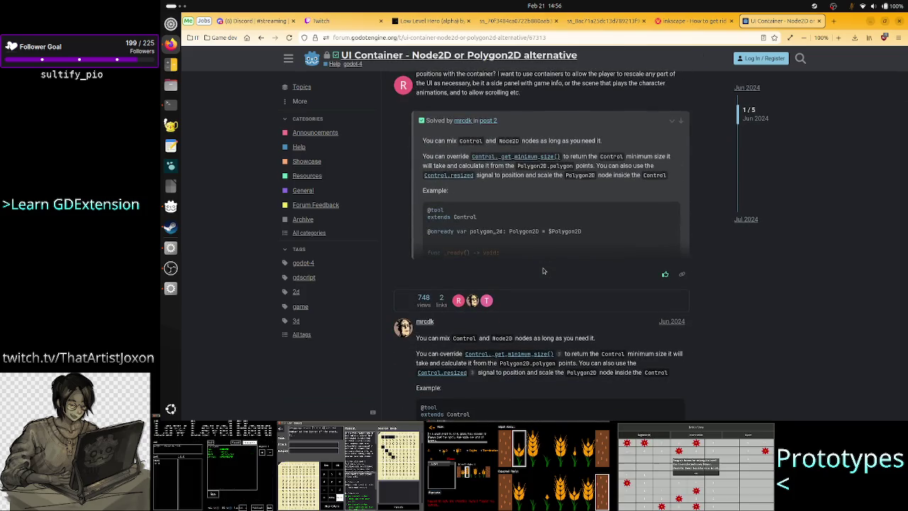
drag(445, 338, 595, 340)
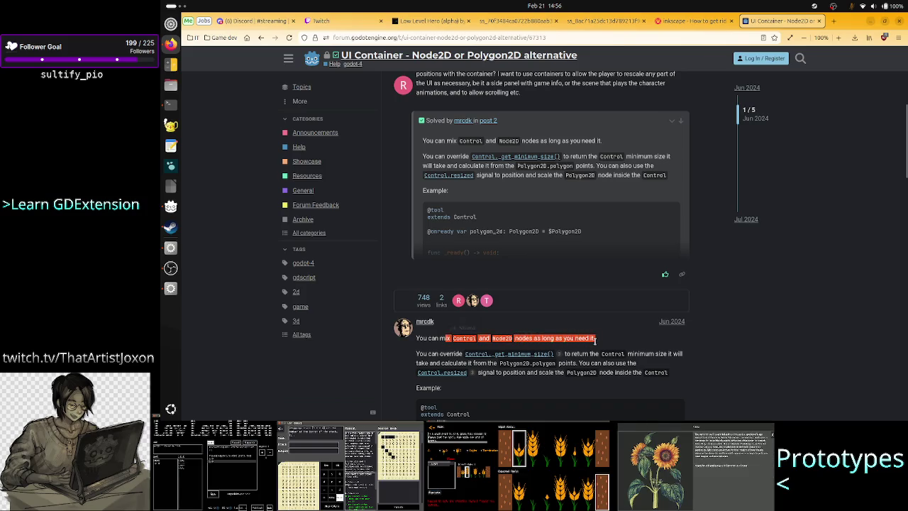
click(469, 362)
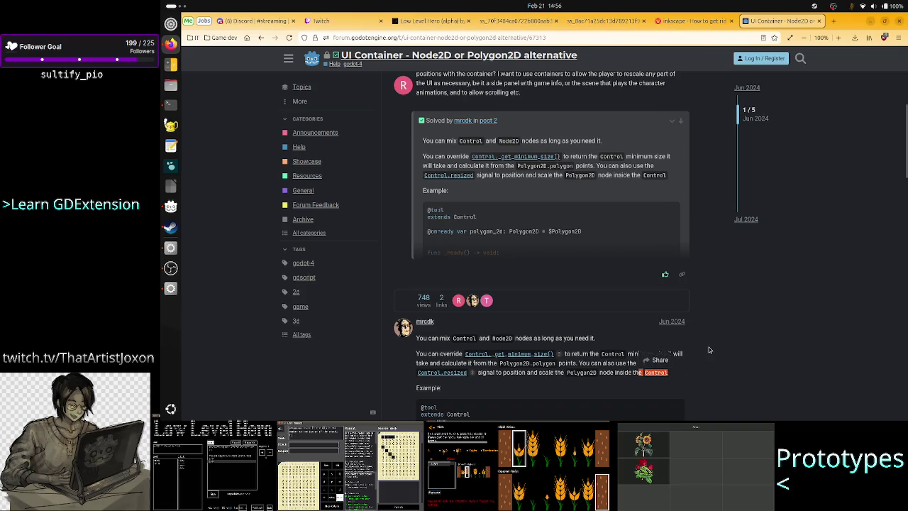
scroll(715, 338, down, 5)
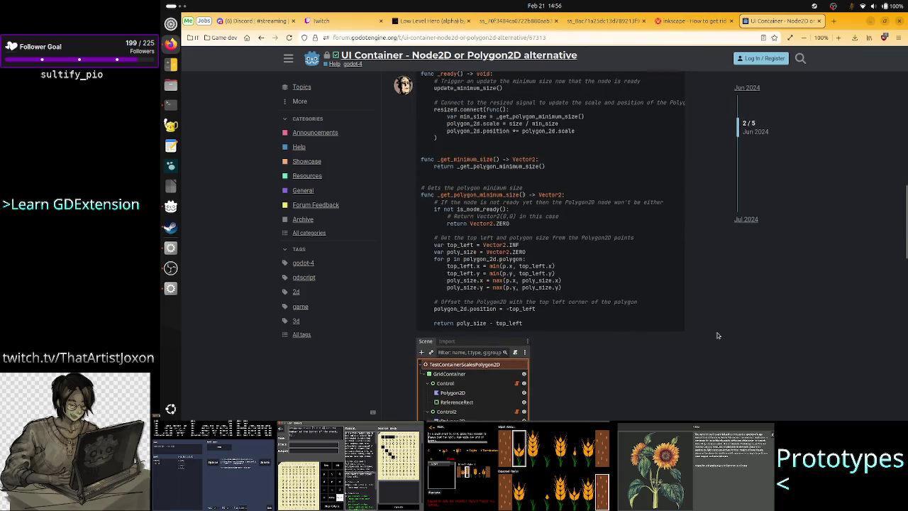
scroll(712, 310, up, 1)
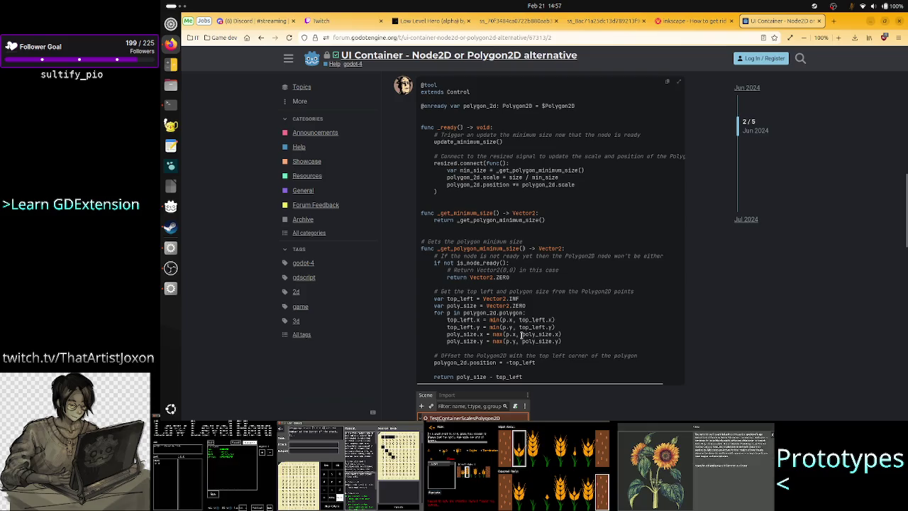
scroll(523, 368, down, 4)
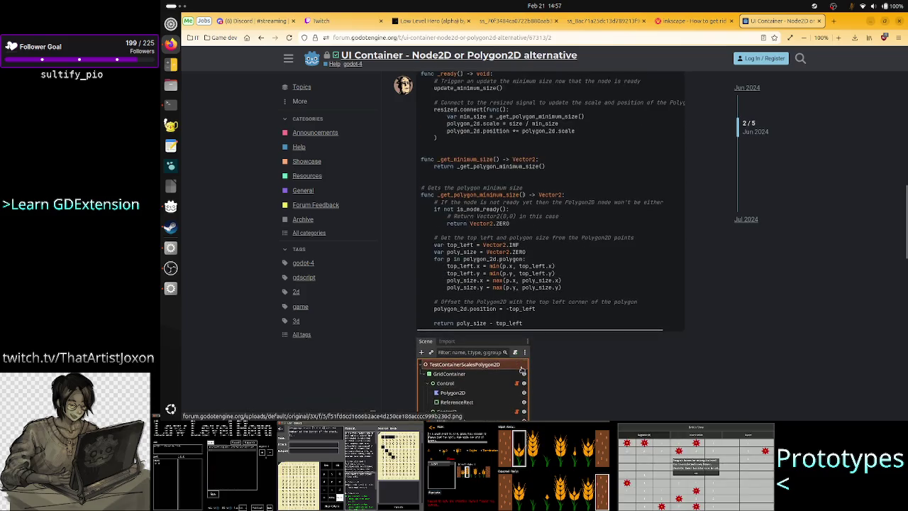
scroll(575, 316, down, 5)
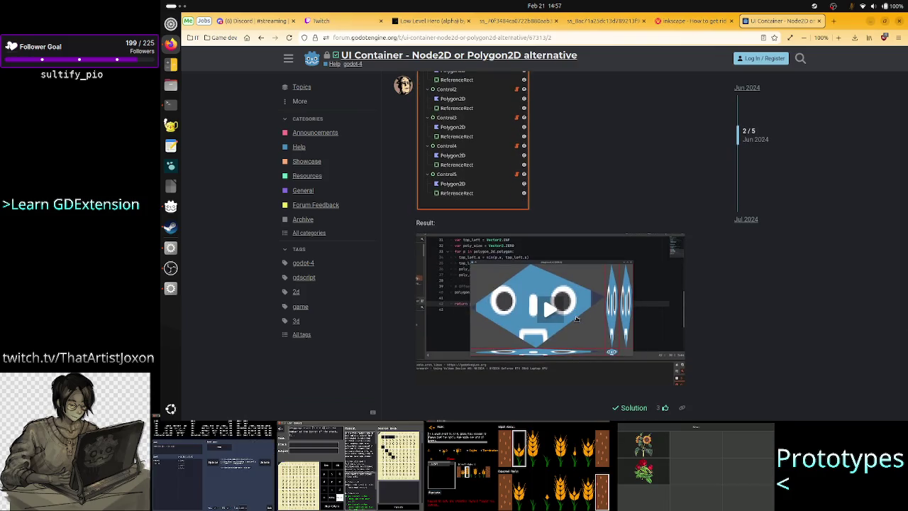
key(alt+Tab)
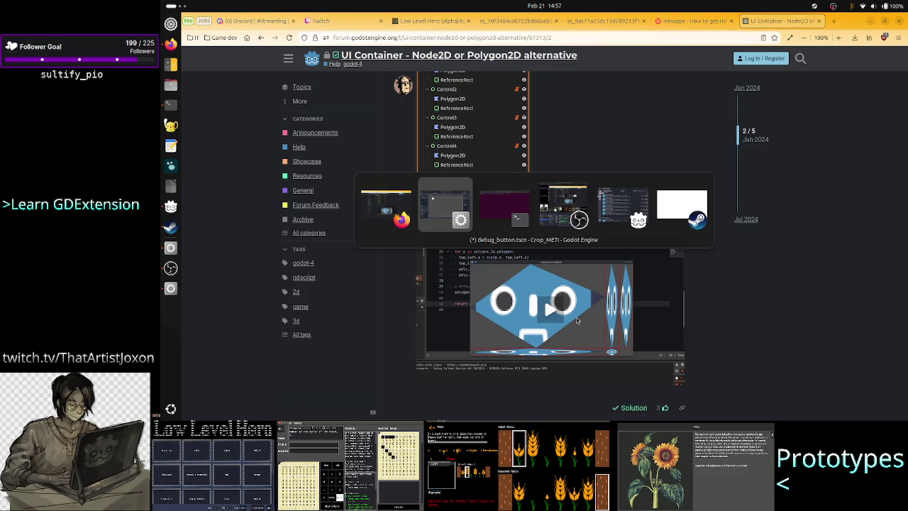
key(alt+Tab)
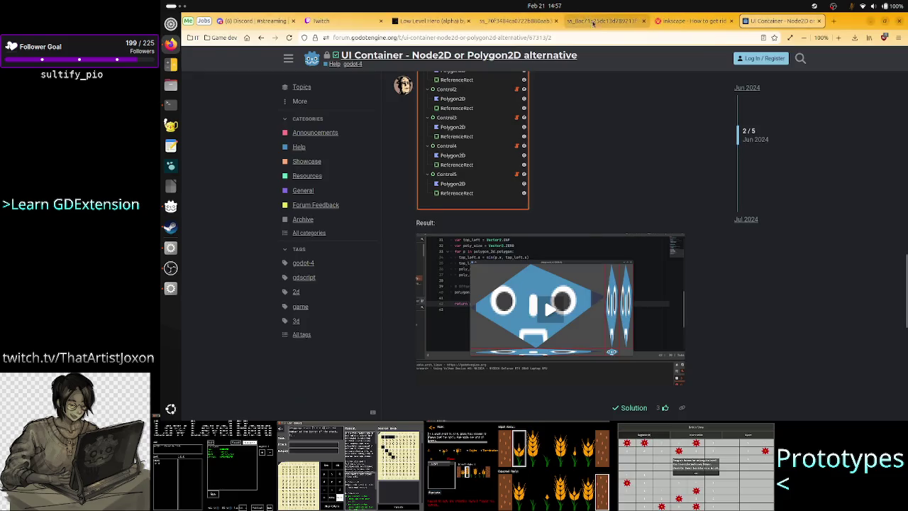
Glance at the TIS-100 screenshot, then open the Polygon2D class documentation from the Inspector
click(600, 27)
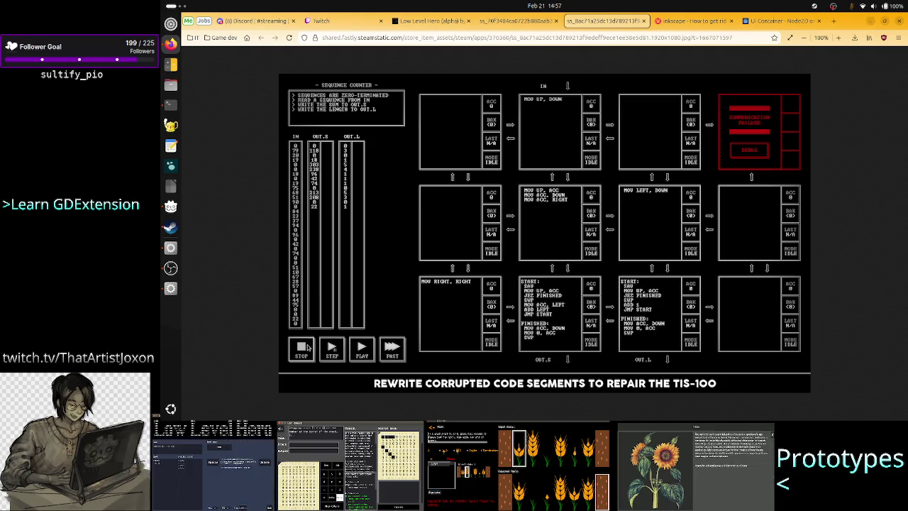
key(alt+Tab)
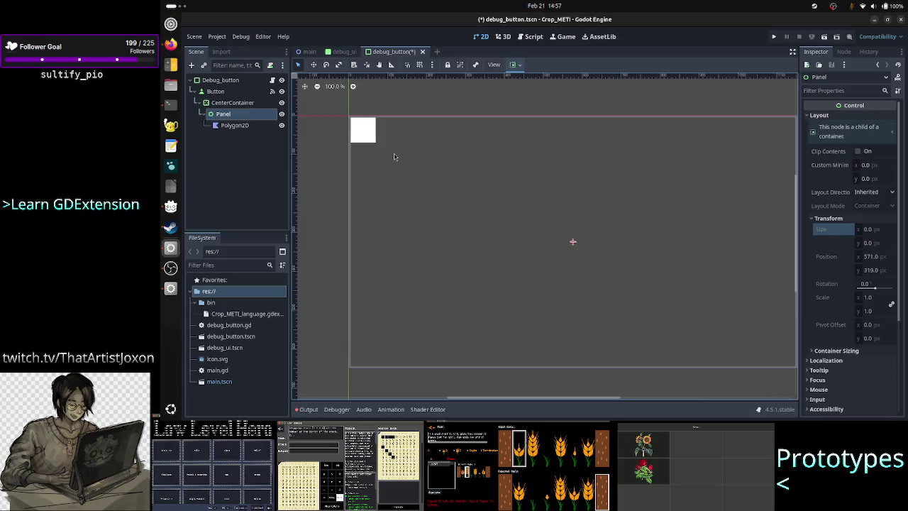
click(240, 126)
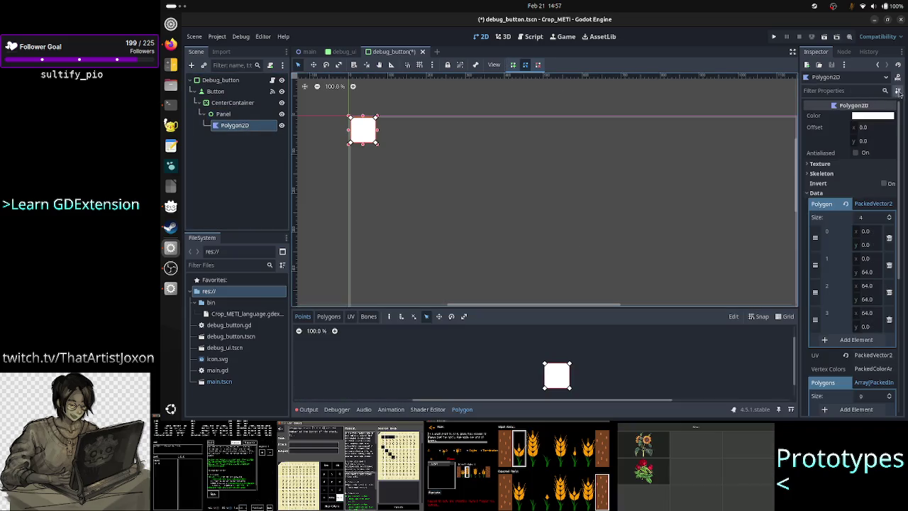
click(898, 78)
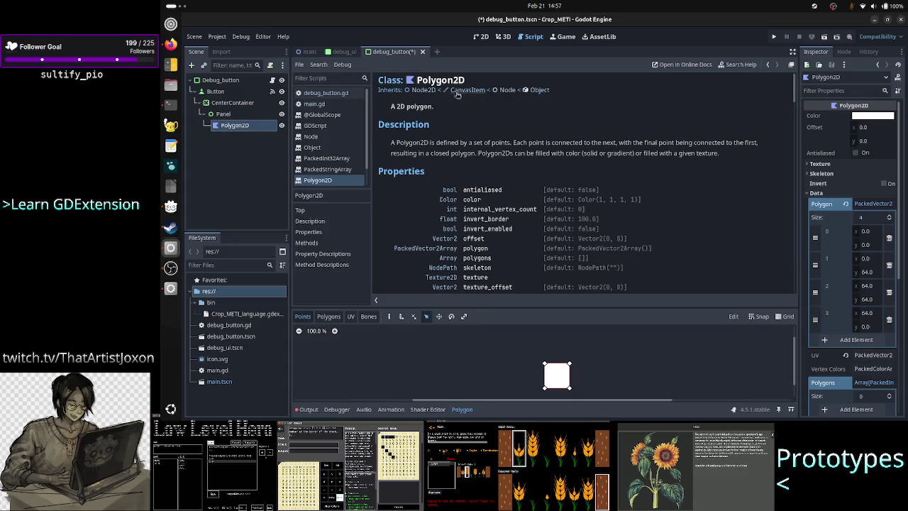
Reparent Polygon2D out of the Panel so it sits directly under CenterContainer
click(266, 103)
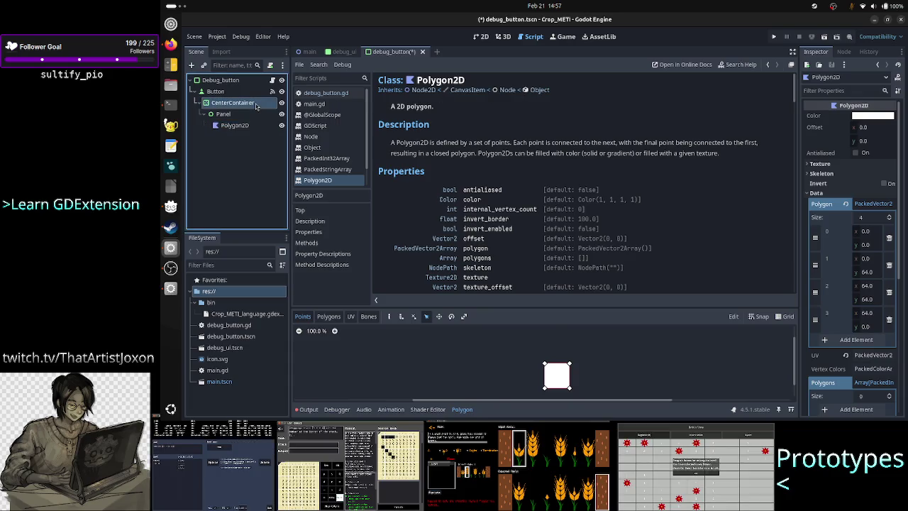
click(481, 37)
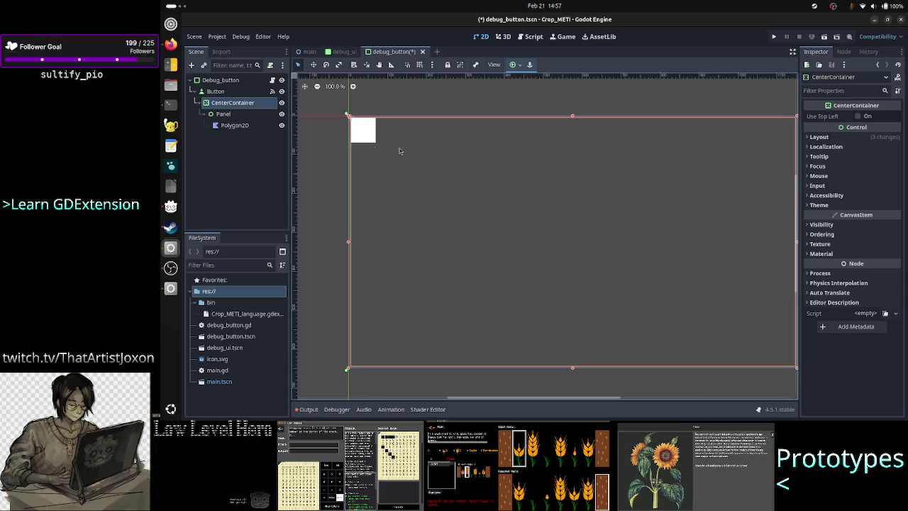
drag(236, 125, 242, 110)
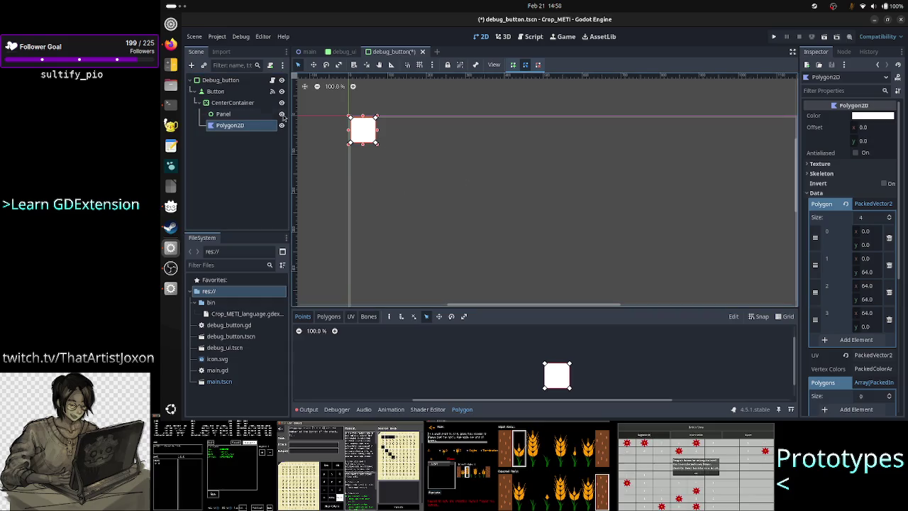
click(248, 107)
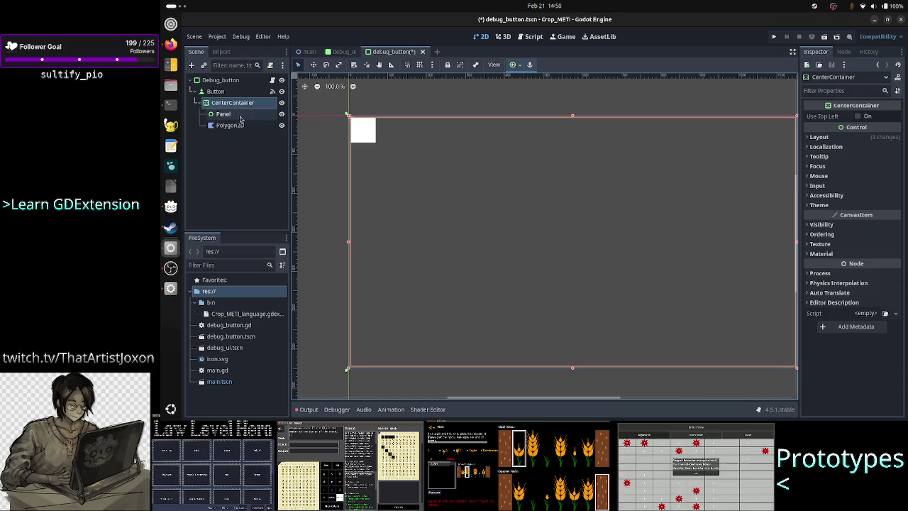
click(237, 126)
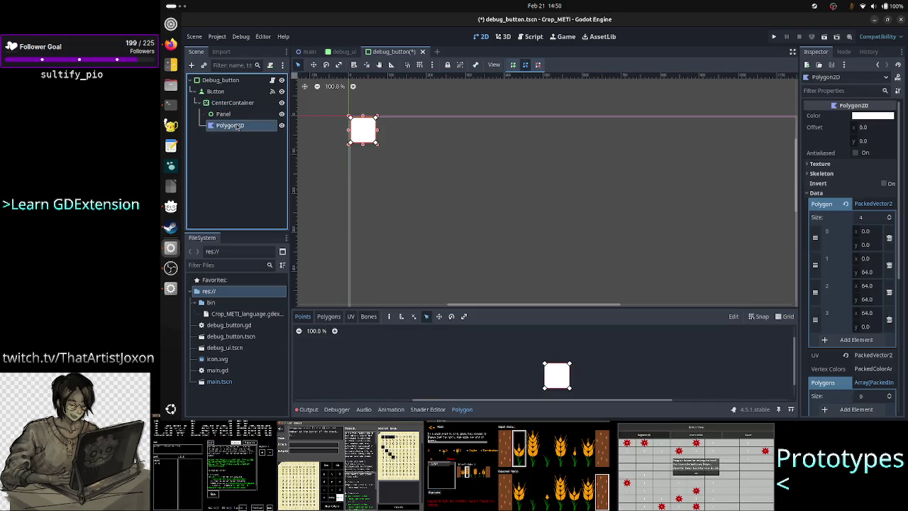
key(alt+Tab)
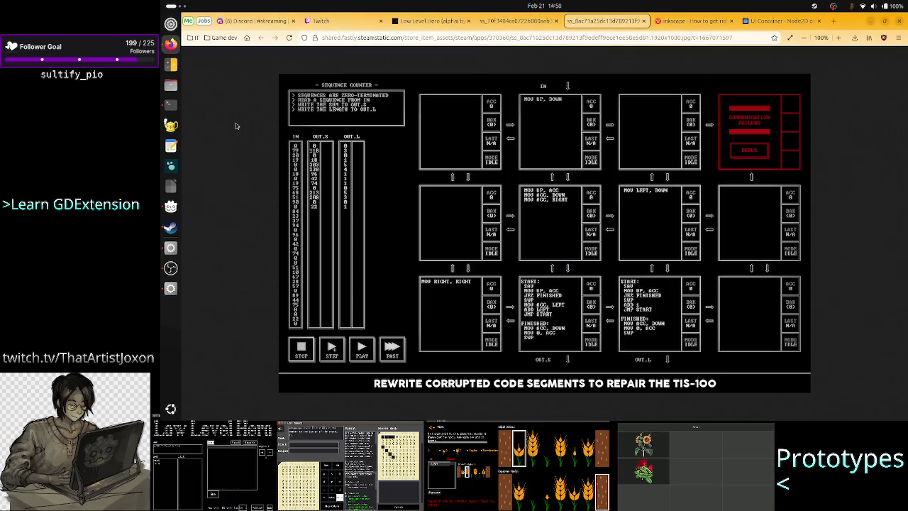
Skim the Godot Forum thread, view the TIS-100 screenshot, then return to the Godot editor
click(775, 22)
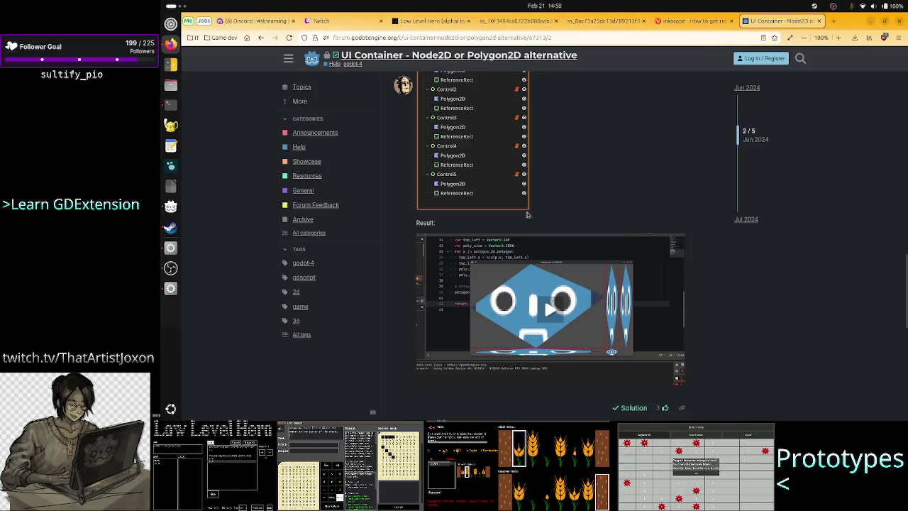
scroll(532, 211, up, 10)
scroll(531, 210, down, 2)
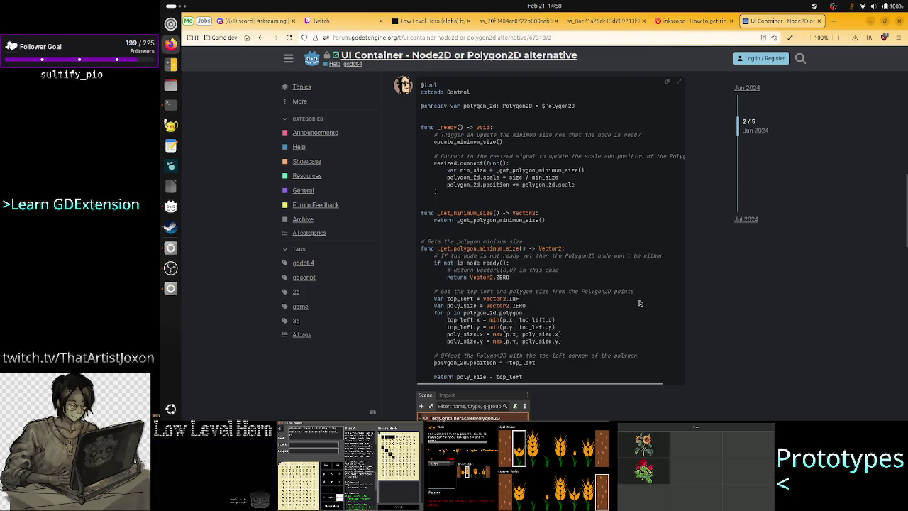
scroll(639, 303, down, 15)
scroll(638, 303, down, 1)
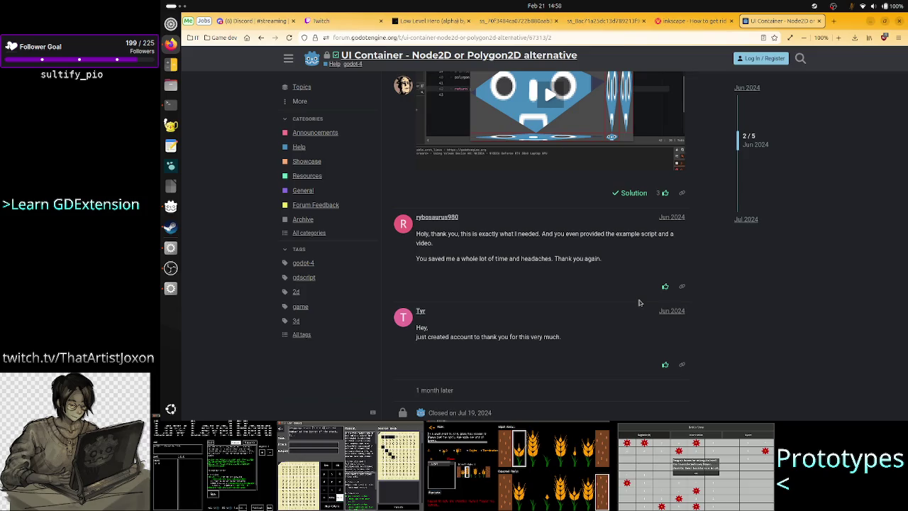
scroll(639, 303, down, 3)
scroll(638, 303, up, 10)
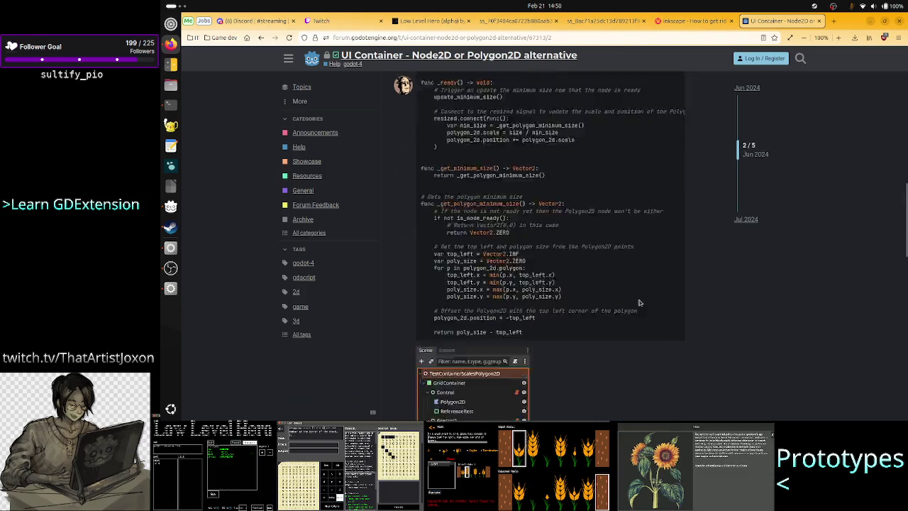
scroll(638, 303, up, 5)
scroll(624, 327, down, 12)
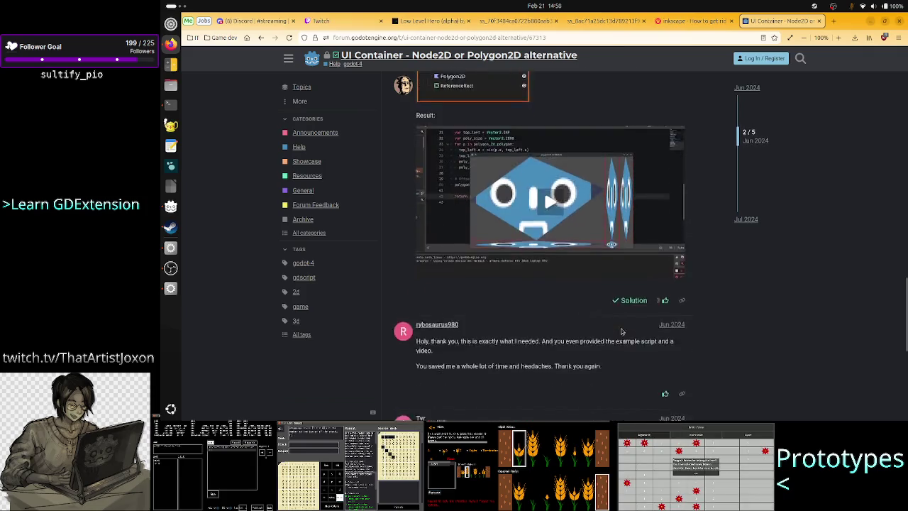
scroll(622, 332, down, 5)
scroll(618, 339, up, 12)
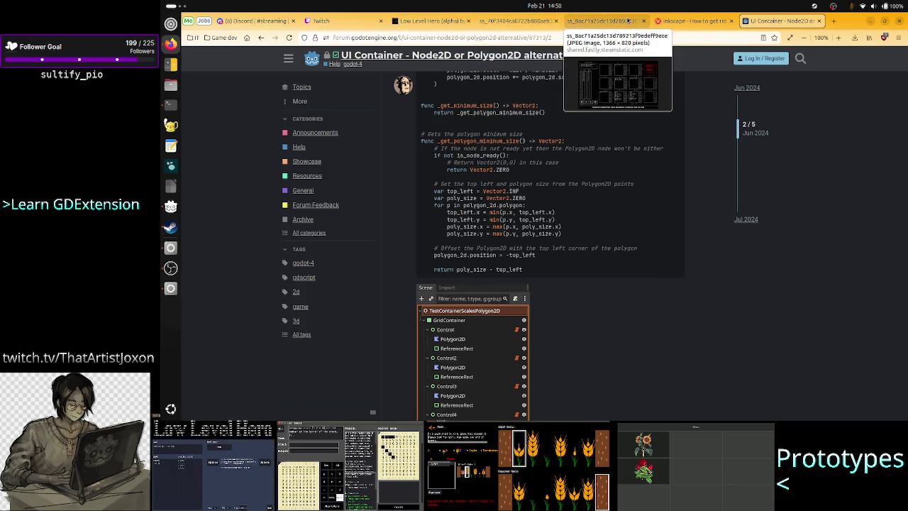
click(627, 21)
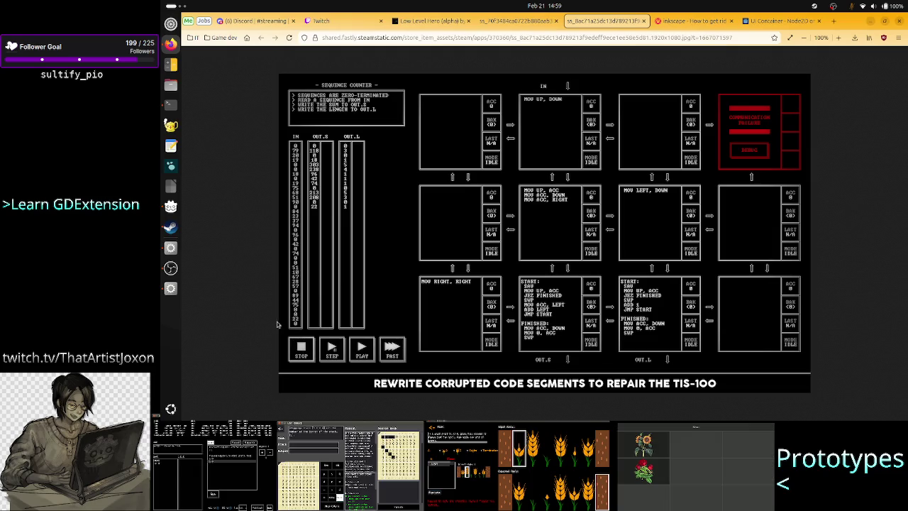
click(168, 254)
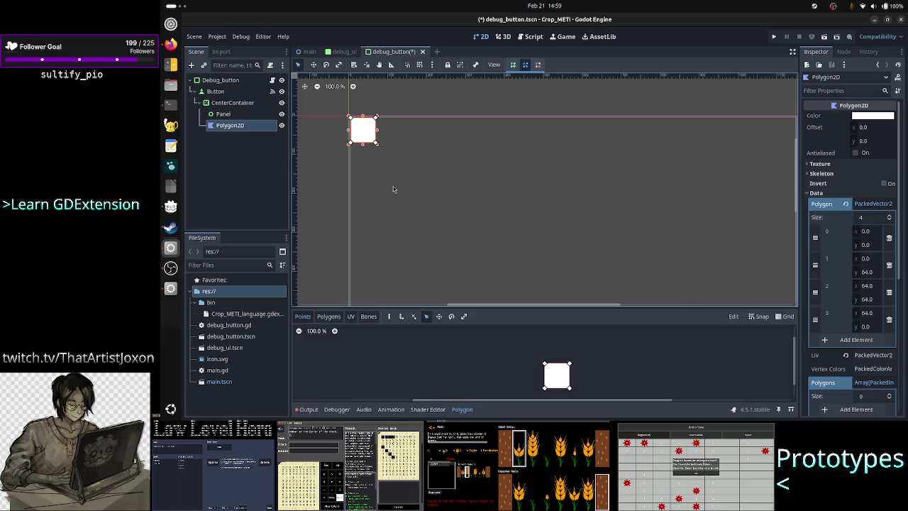
Inspect the Button and root Debug_button nodes' properties and styles
click(227, 91)
click(224, 80)
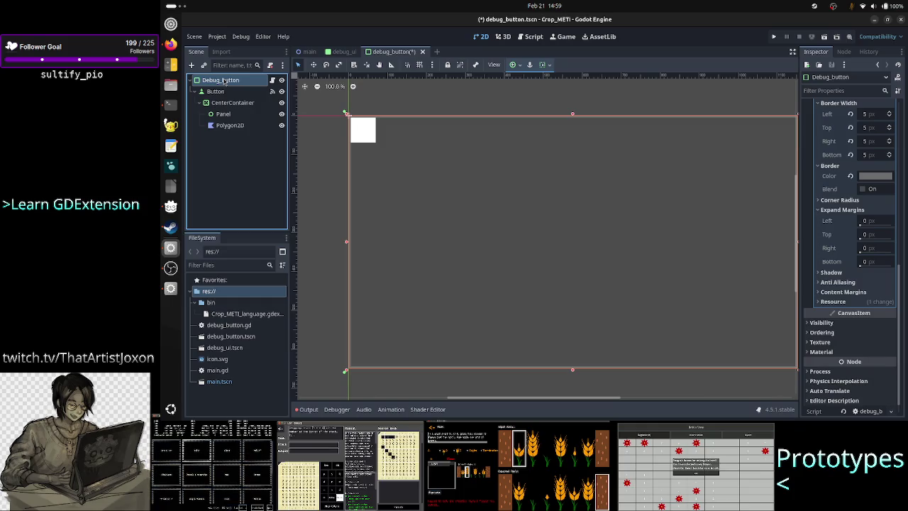
scroll(855, 185, up, 10)
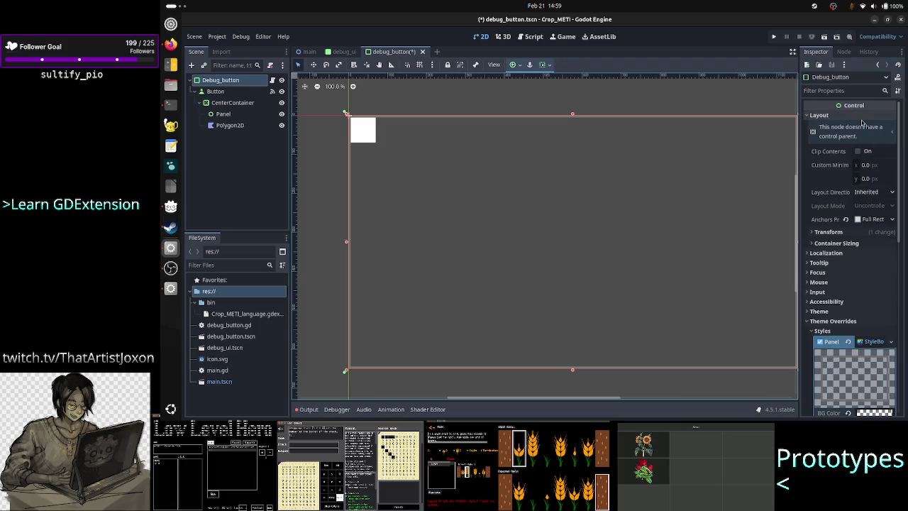
click(238, 93)
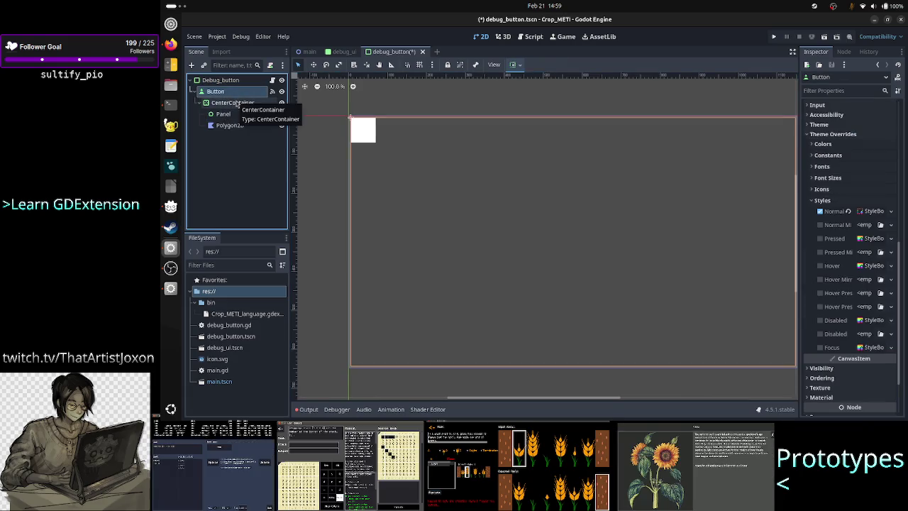
Drag the white Polygon2D square from the origin to the middle of the CenterContainer area
click(230, 127)
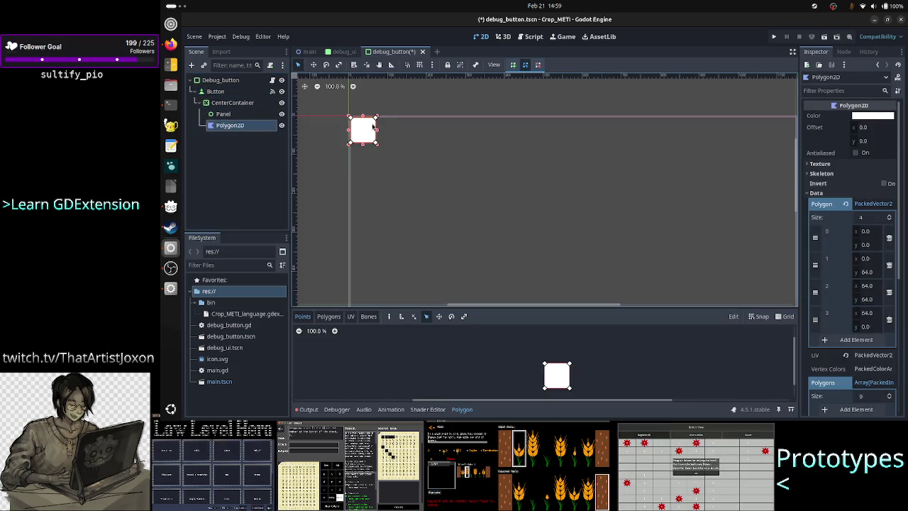
mouse_move(369, 131)
mouse_down()
mouse_move(516, 161)
mouse_move(558, 194)
mouse_up()
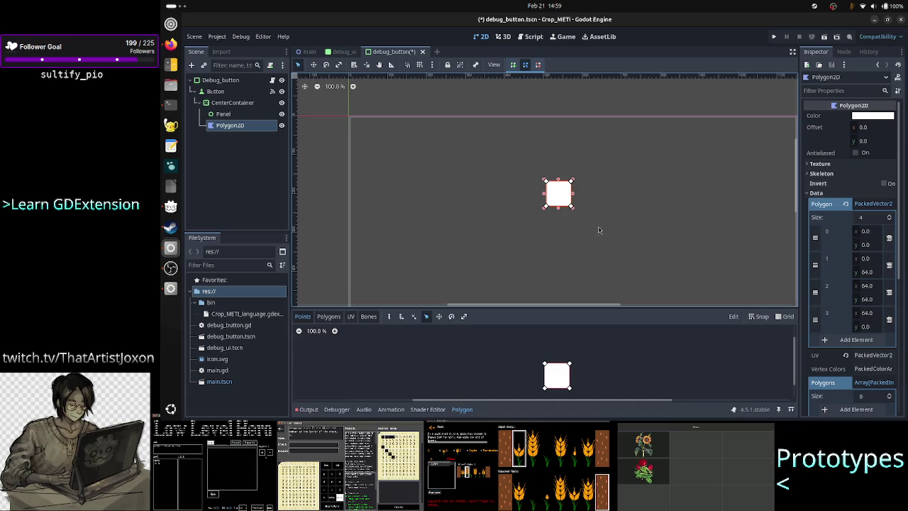
click(215, 91)
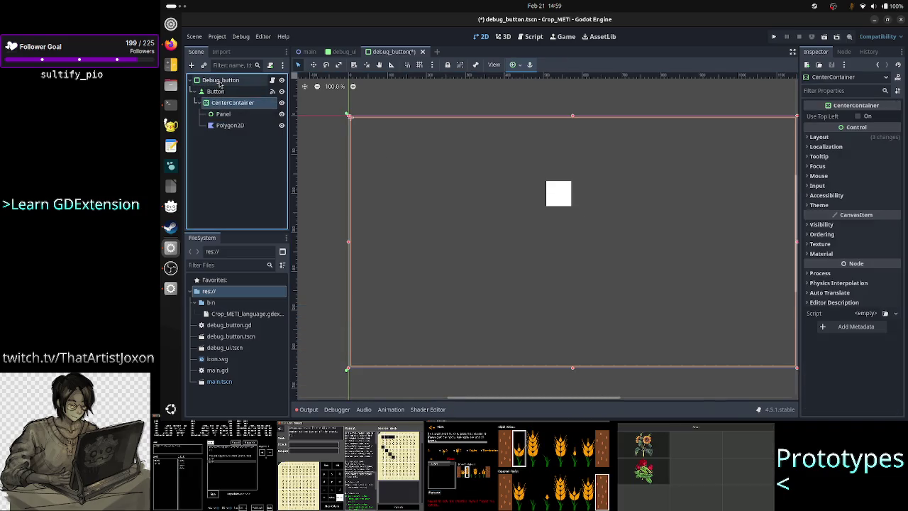
click(220, 80)
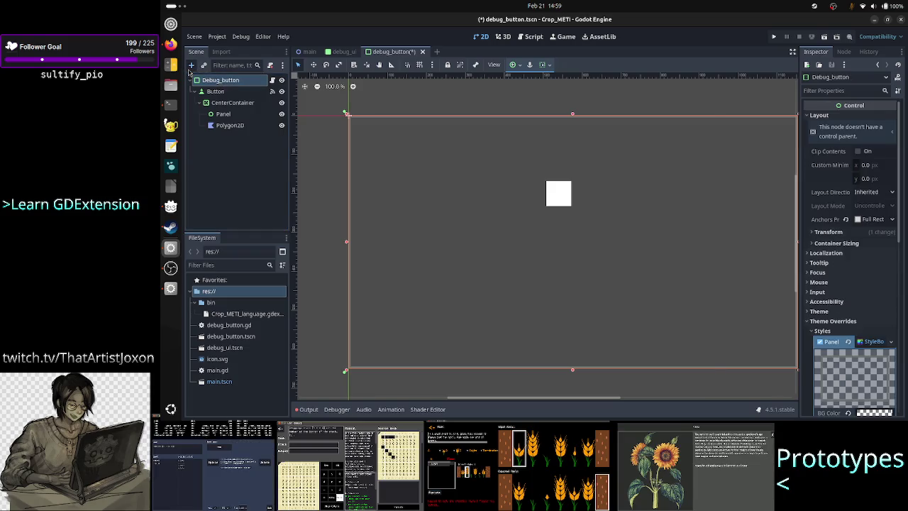
Add a Label child under Debug_button with its text set to 'Stop'
click(190, 66)
text(label)
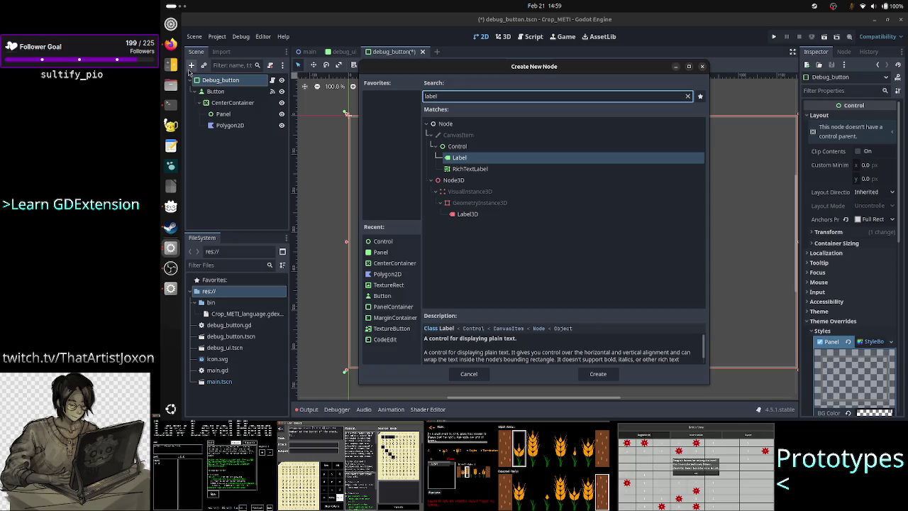
key(Return)
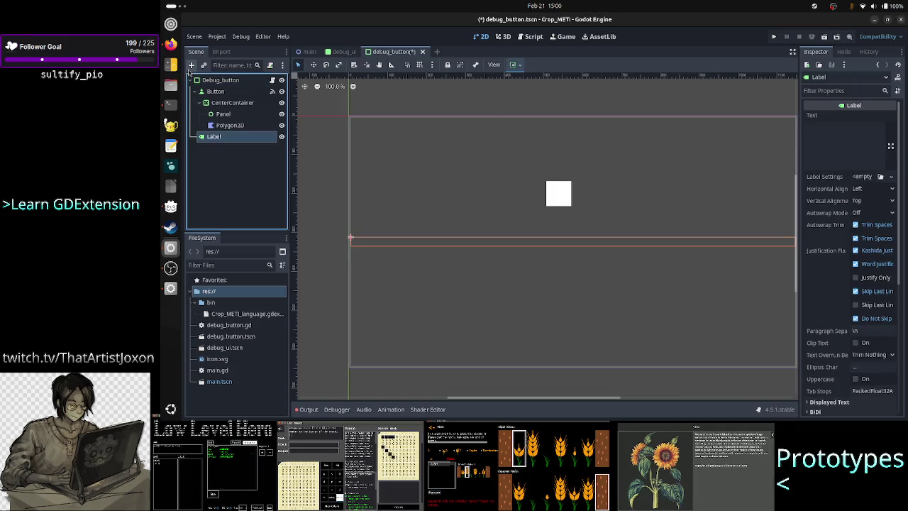
click(836, 126)
text(Stop)
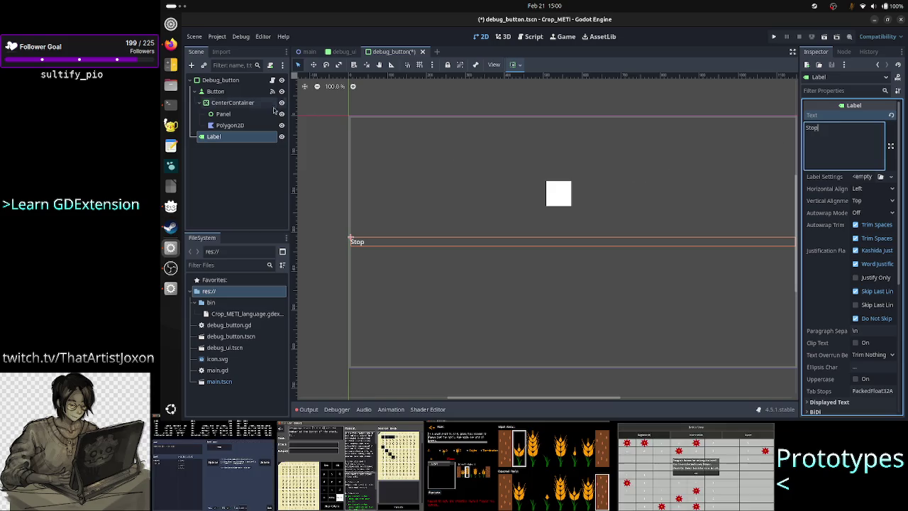
click(199, 103)
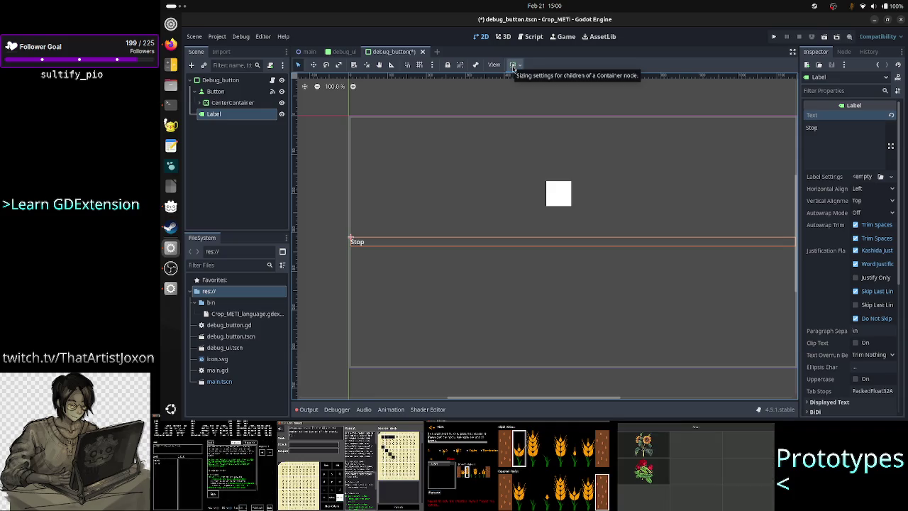
Set the Stop label's container sizing to horizontal center and vertical center
click(514, 65)
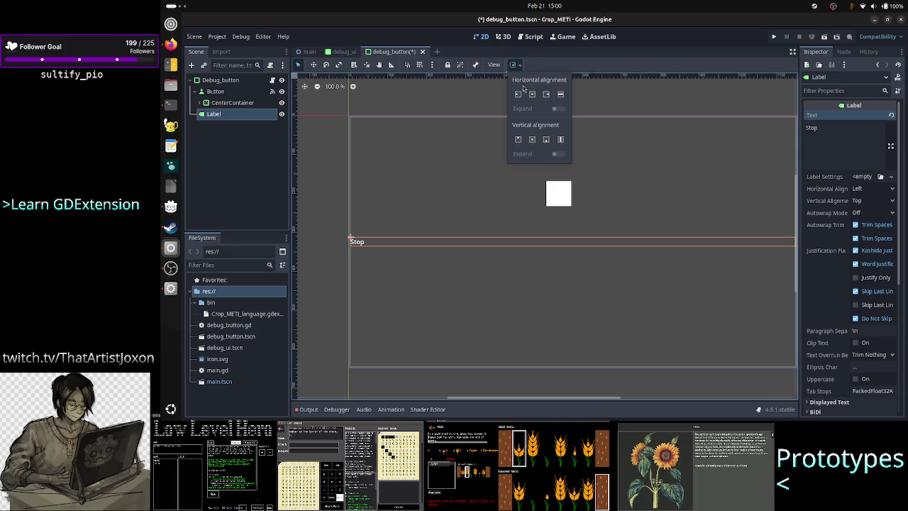
click(532, 94)
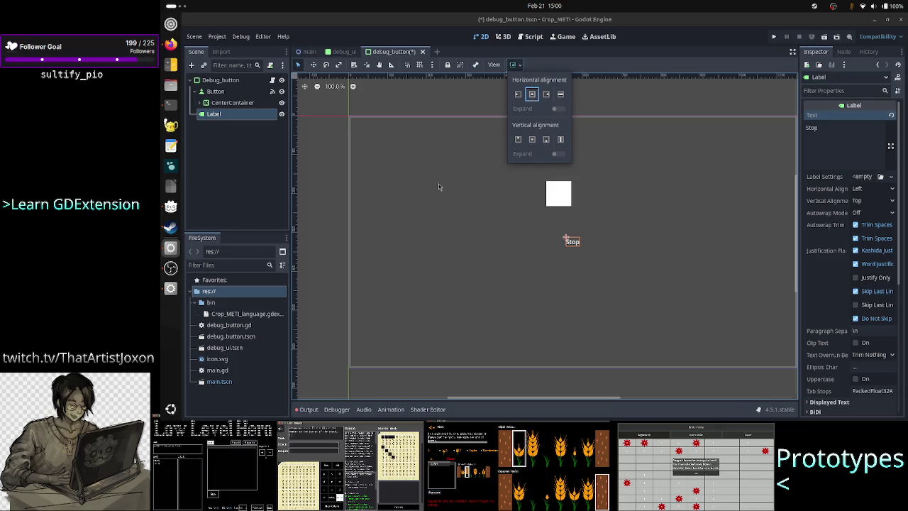
click(532, 140)
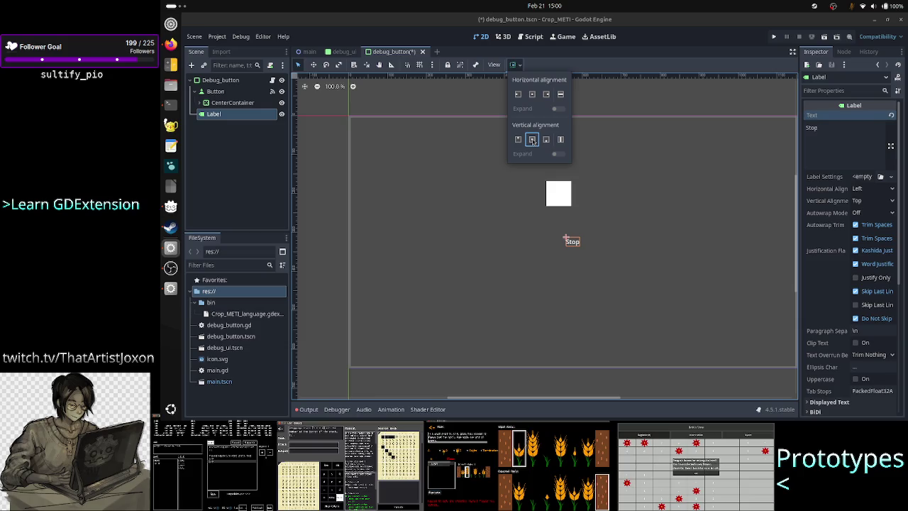
click(241, 167)
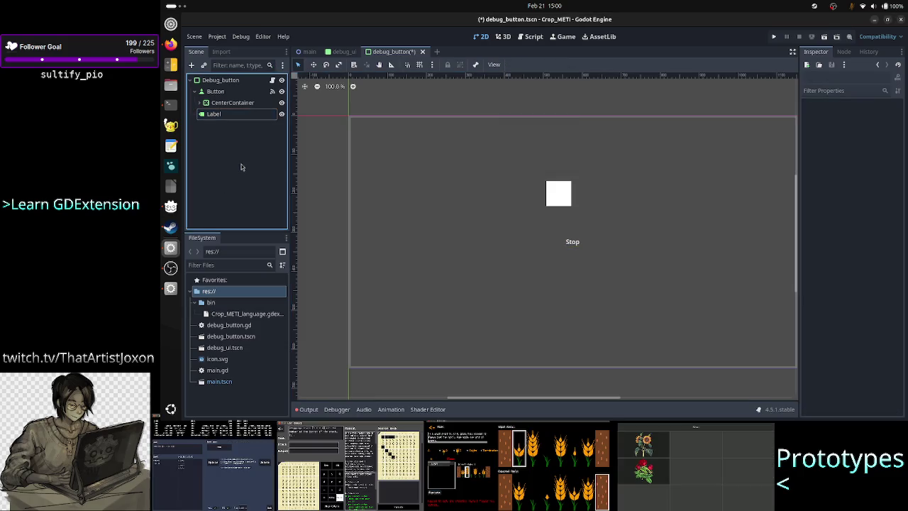
Select the Stop label and white square in turn to check their placement and properties
click(229, 115)
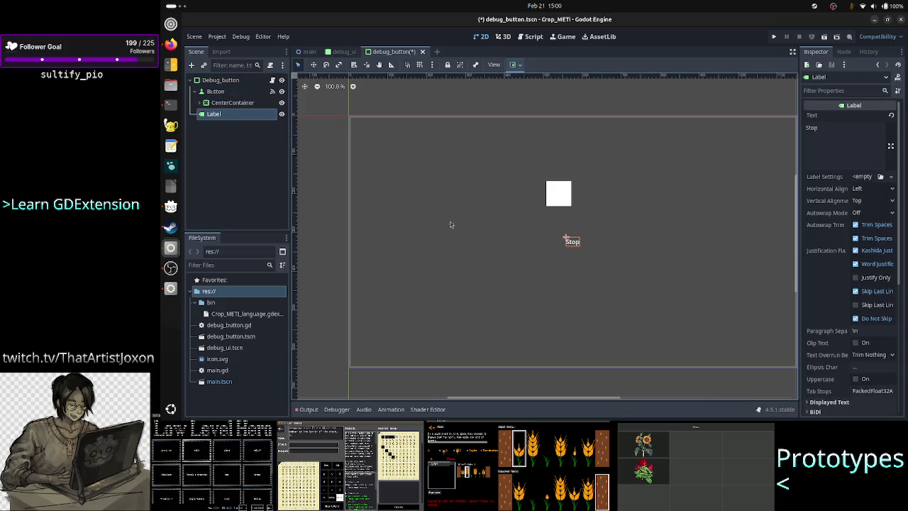
click(565, 198)
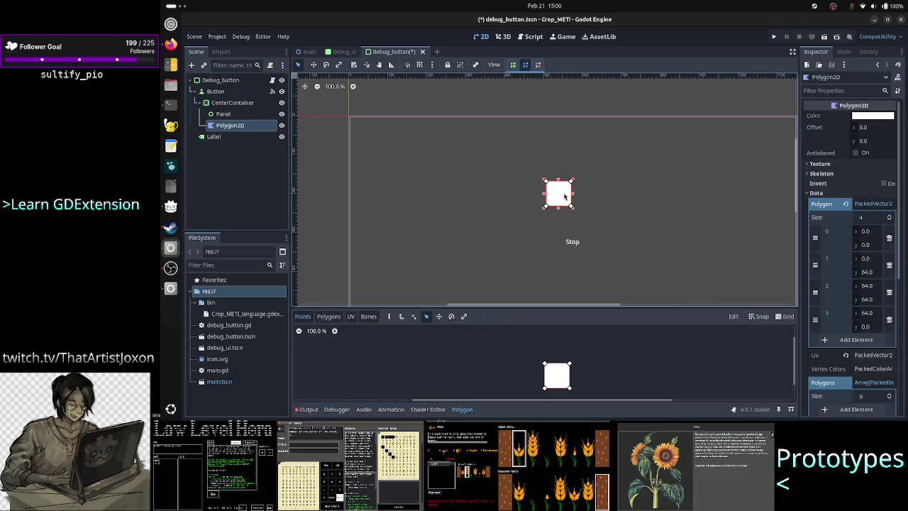
click(569, 245)
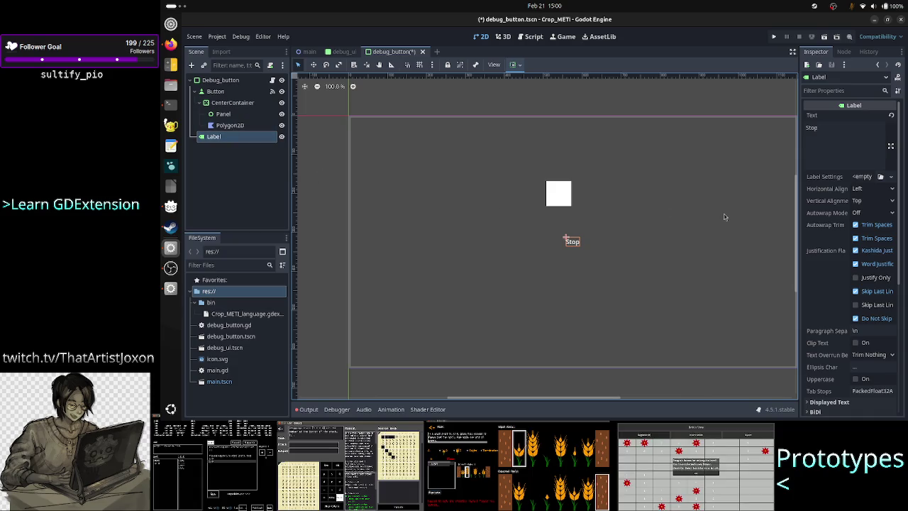
scroll(831, 285, down, 3)
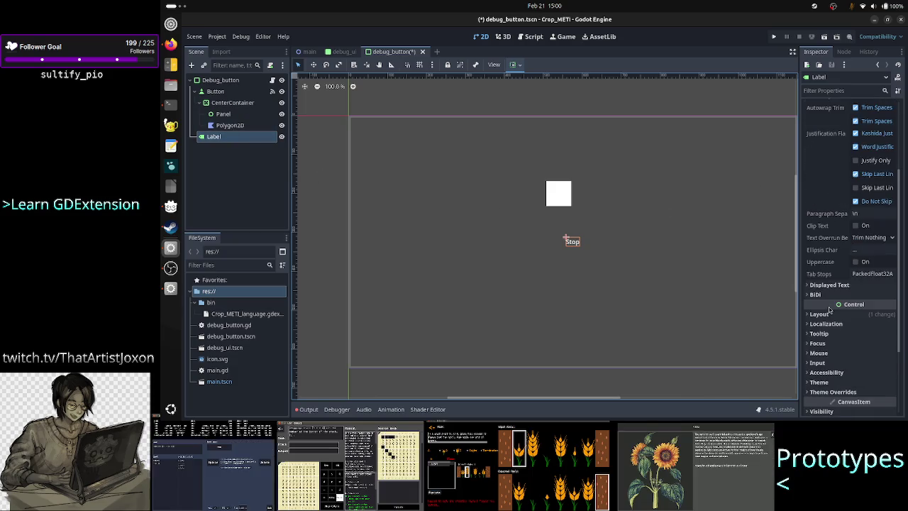
click(249, 128)
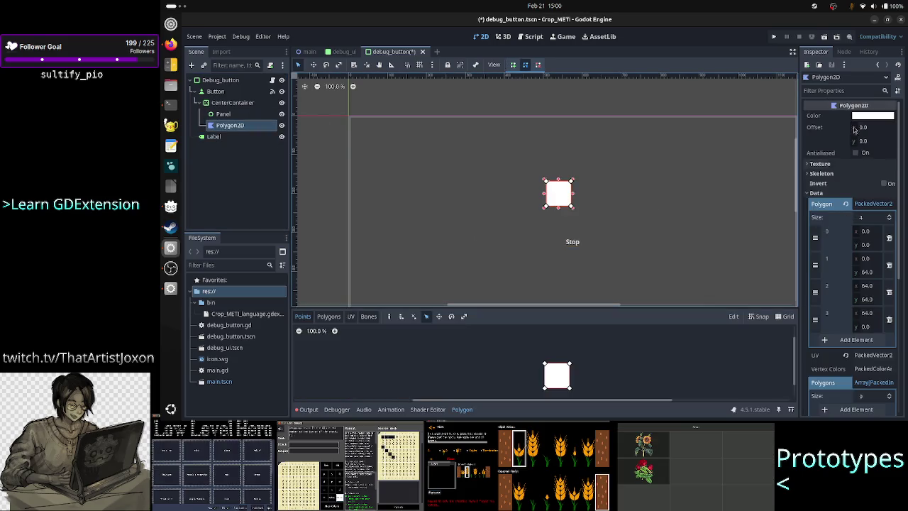
Compare the scene against the TIS-100 screenshot in the browser, then return to Godot
scroll(848, 217, down, 6)
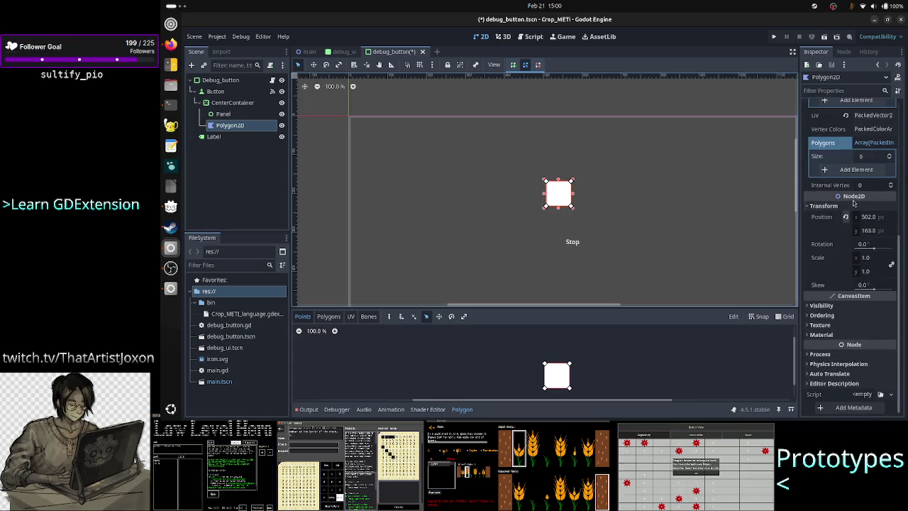
mouse_move(854, 204)
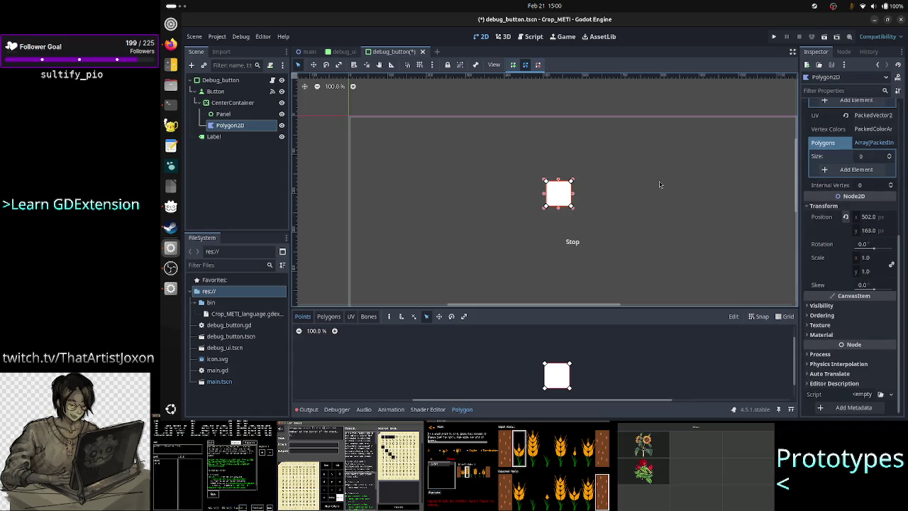
key(alt+Tab)
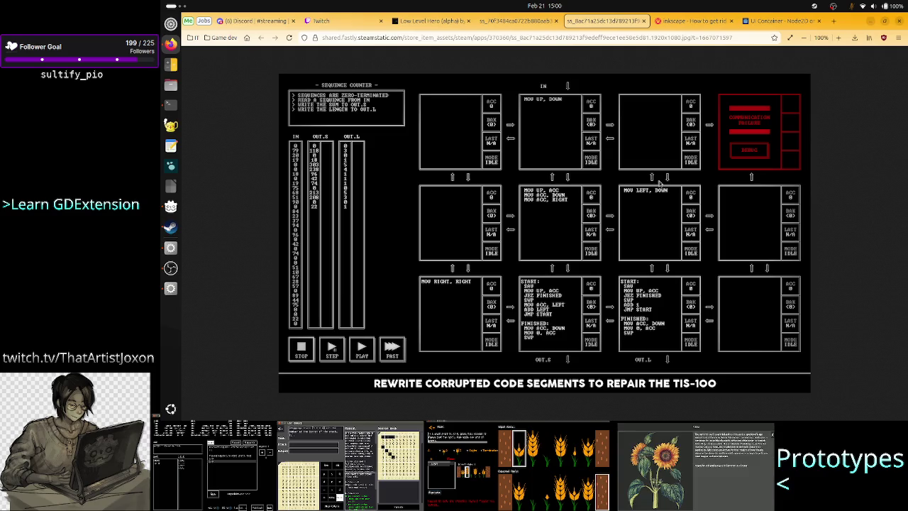
key(alt+Tab)
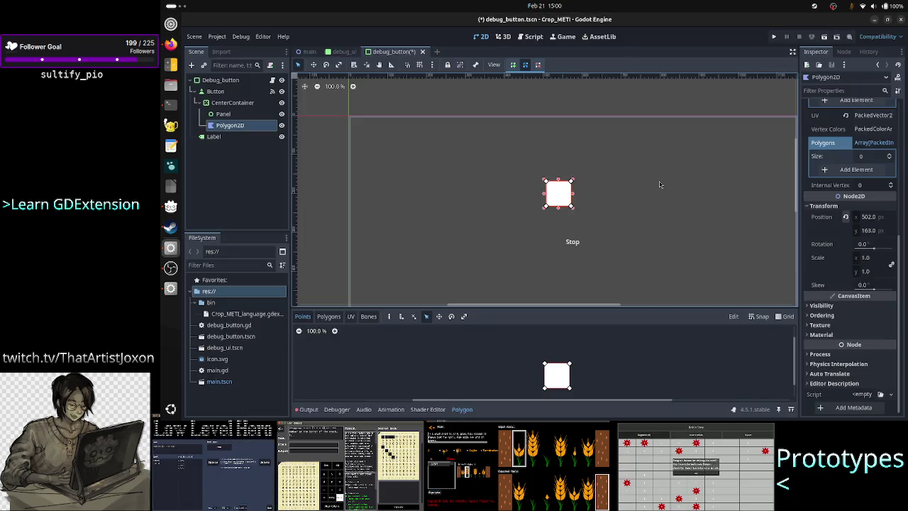
scroll(826, 197, up, 3)
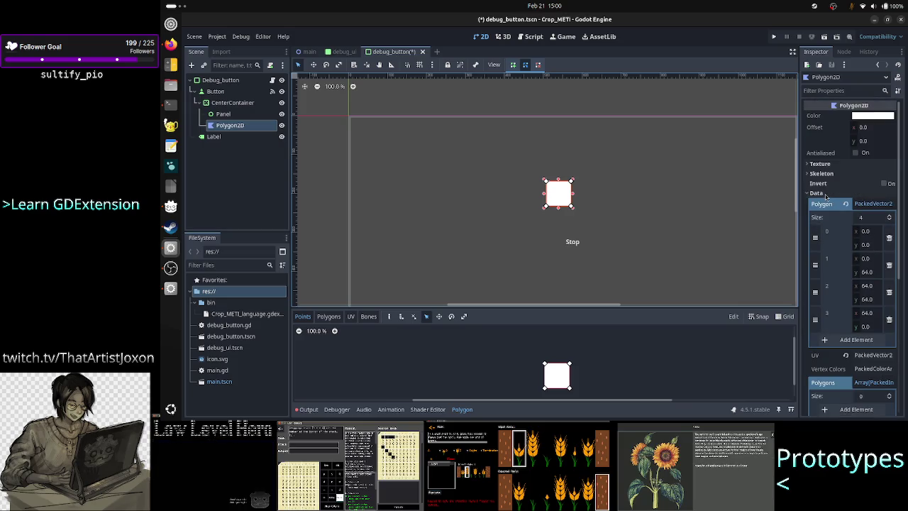
Check the square's colour unchanged, then nudge it slightly up and to the right
click(872, 116)
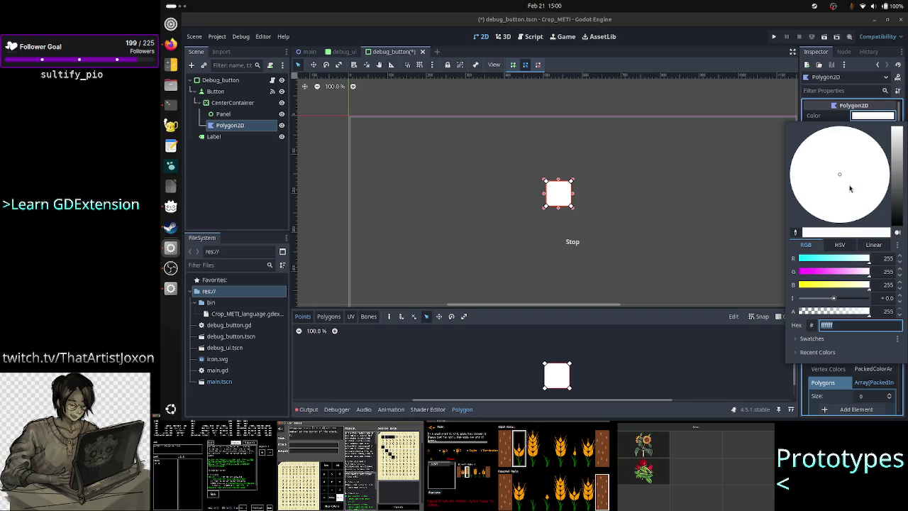
click(745, 39)
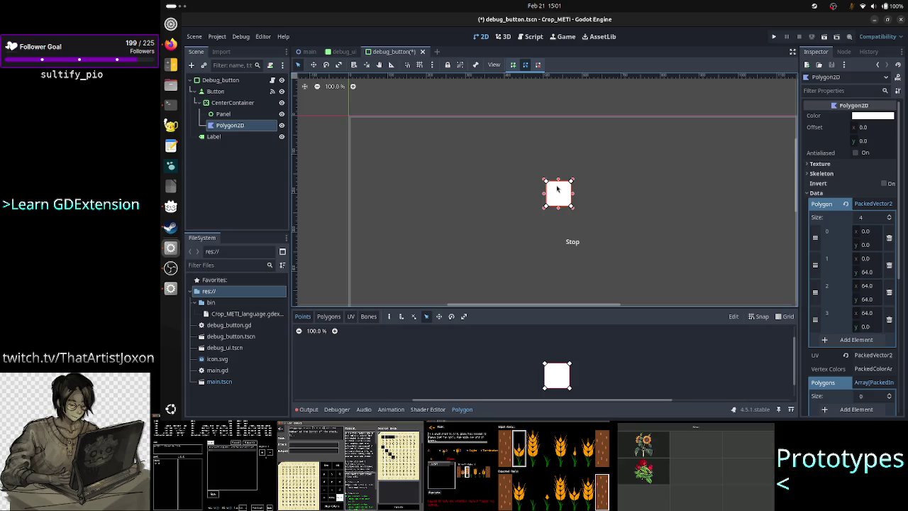
drag(559, 193, 576, 177)
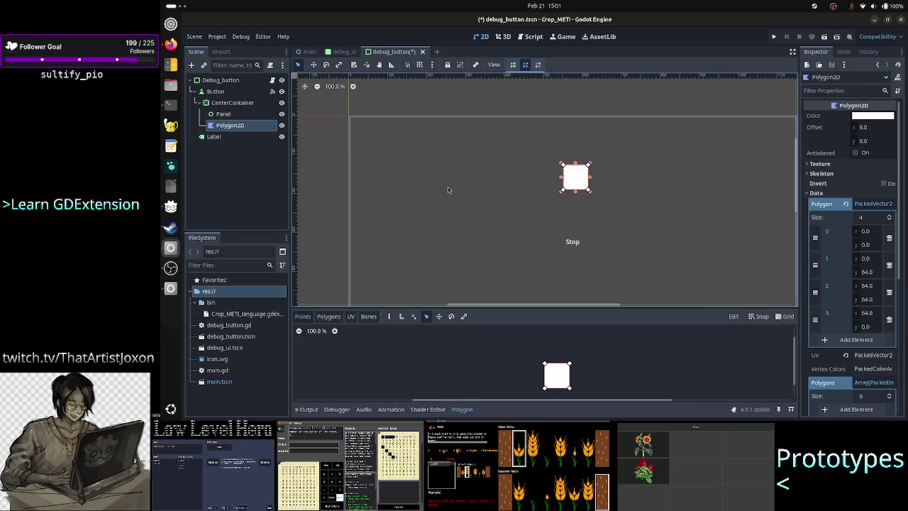
click(231, 94)
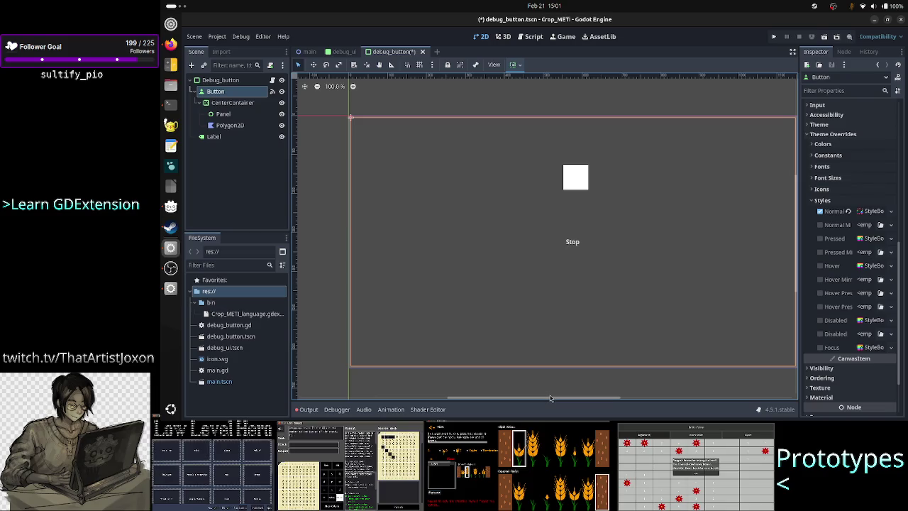
Check the Polygon2D and CenterContainer bounds with the Polygon editor hidden, then bring up the forum thread
click(551, 396)
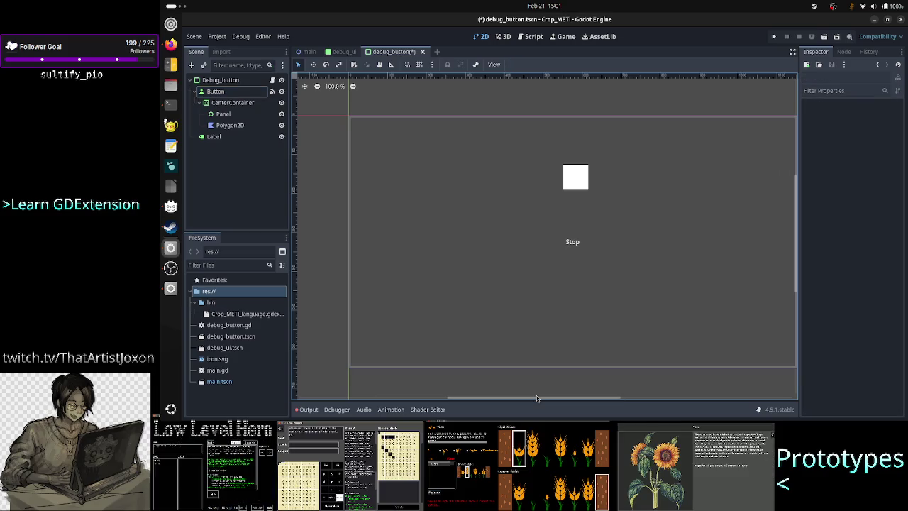
mouse_move(522, 400)
mouse_down()
mouse_move(573, 395)
mouse_move(531, 399)
mouse_up()
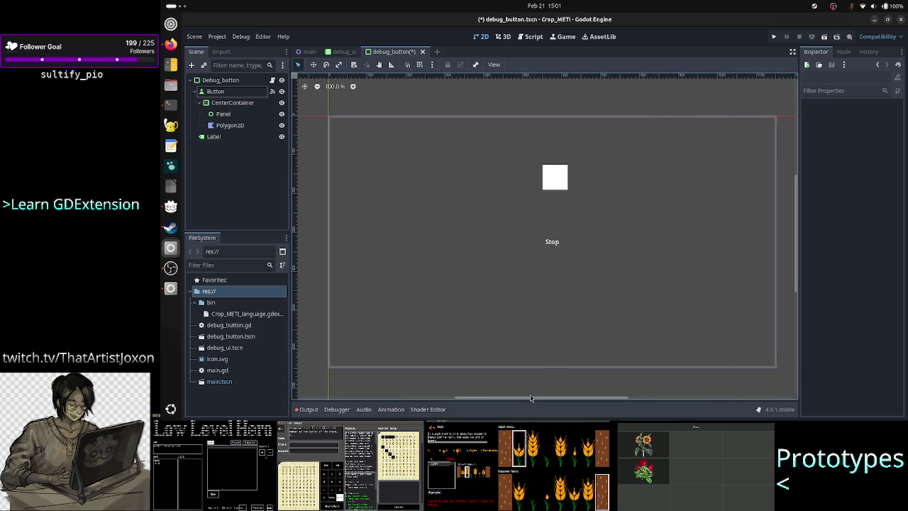
click(548, 177)
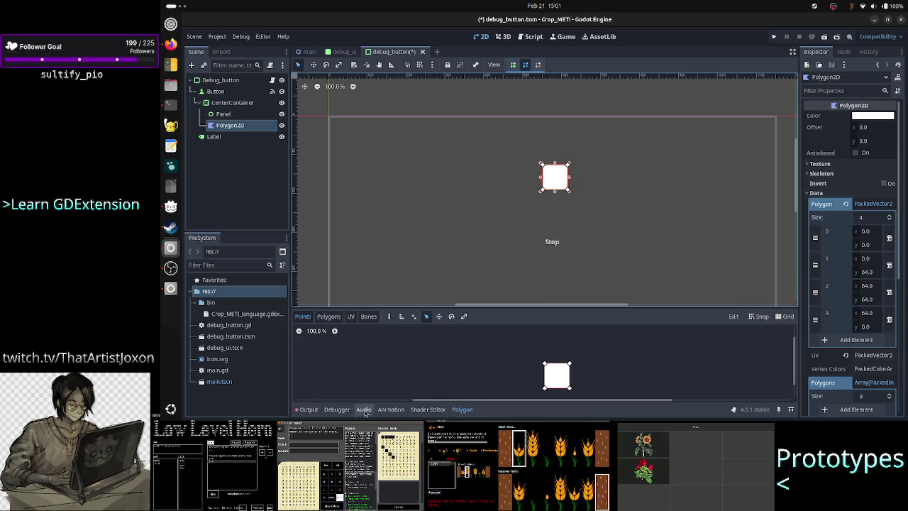
click(462, 410)
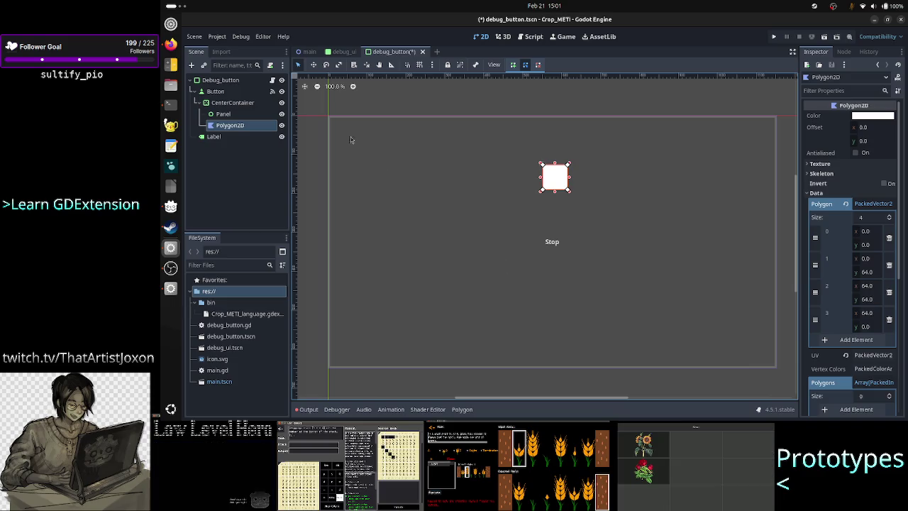
click(242, 103)
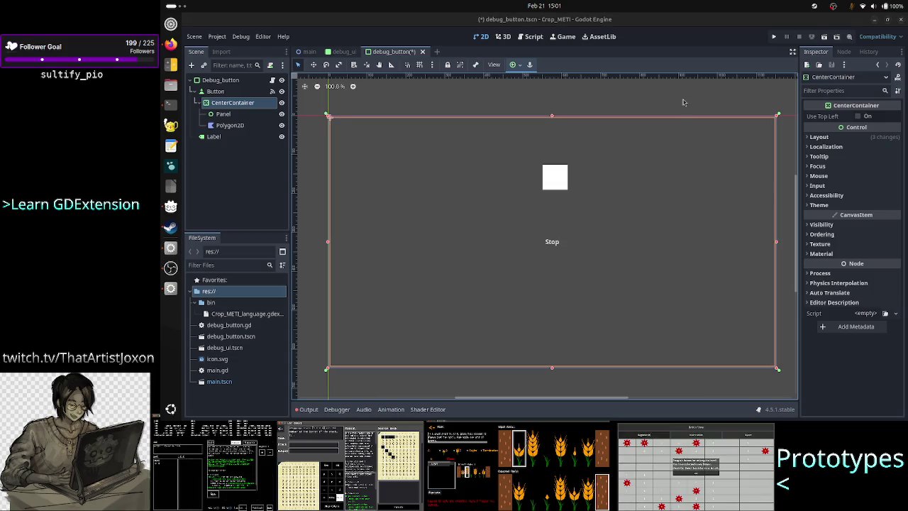
key(alt+Tab)
key(ctrl+Tab)
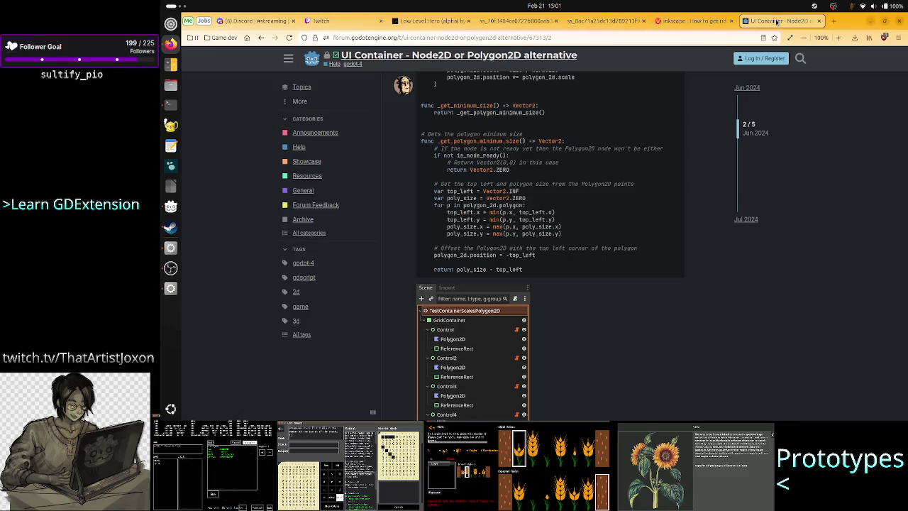
Read through the forum answer on scaling a Polygon2D inside a Control
scroll(646, 200, up, 5)
scroll(647, 200, down, 3)
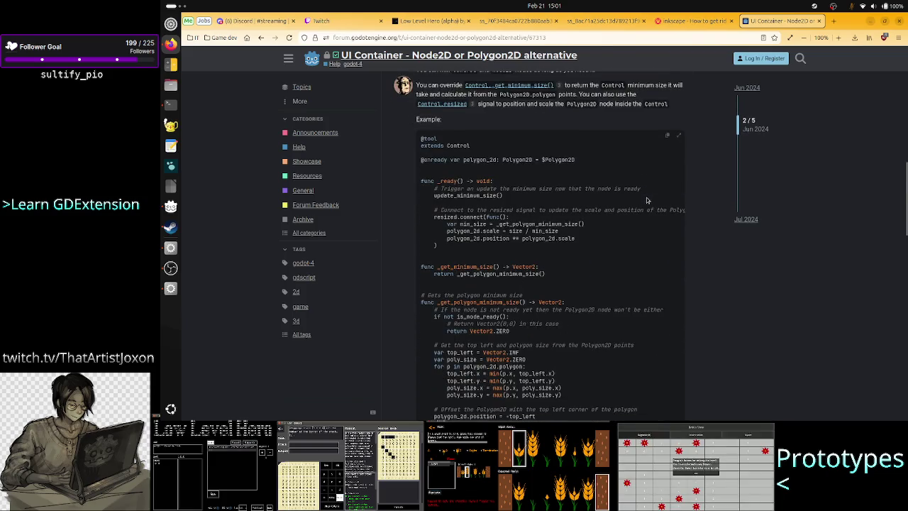
scroll(647, 200, down, 2)
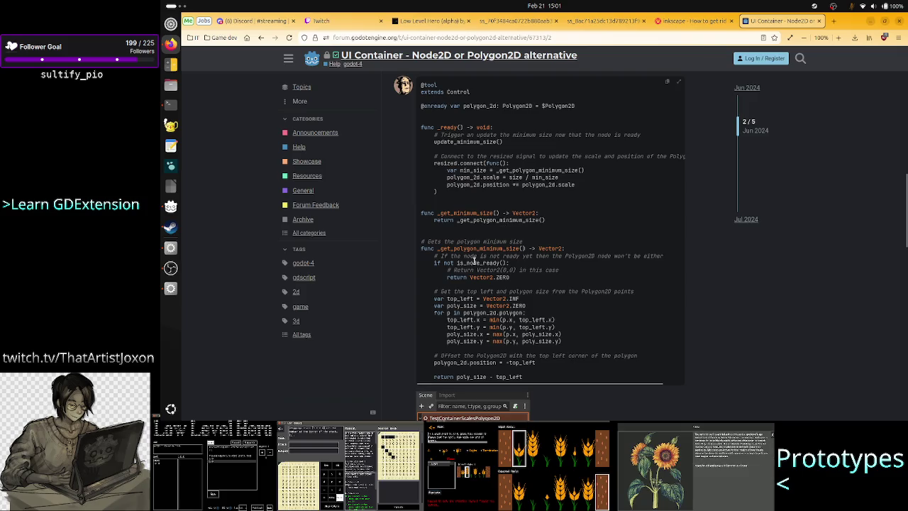
scroll(495, 275, down, 3)
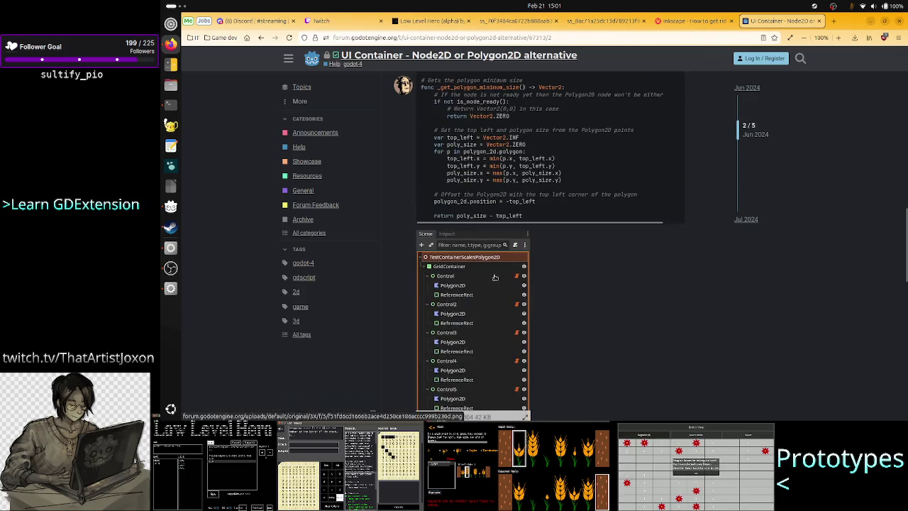
scroll(494, 275, up, 5)
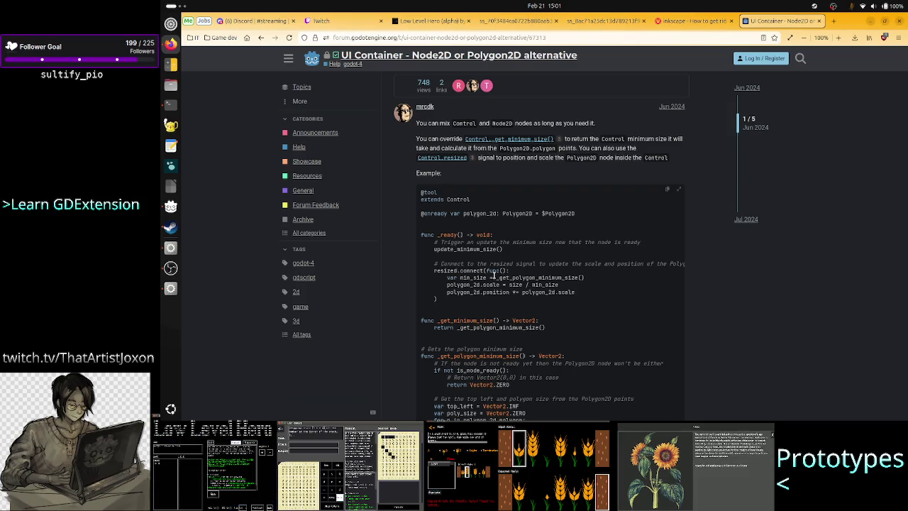
scroll(494, 275, up, 1)
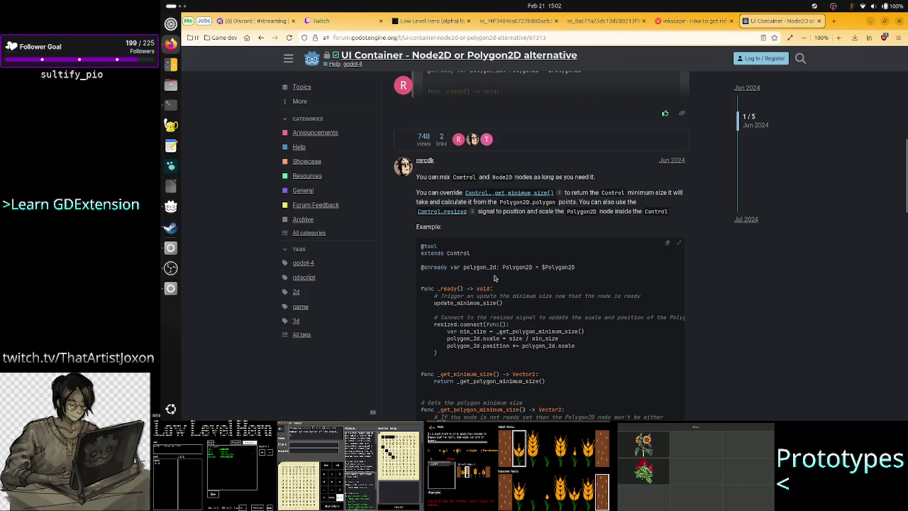
mouse_move(514, 176)
mouse_down()
mouse_move(585, 177)
mouse_move(419, 177)
mouse_move(429, 163)
mouse_up()
click(466, 211)
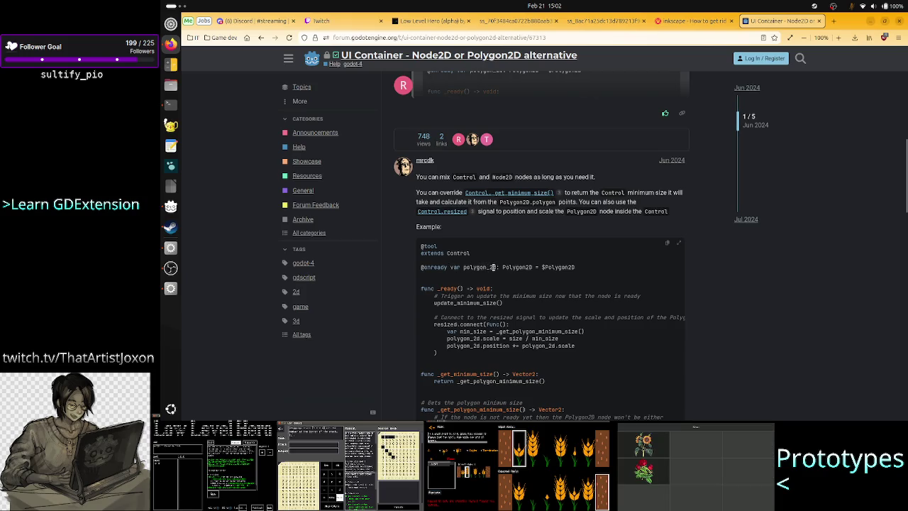
Highlight the polygon_2d variable and $Polygon2D path in the example code, then return to Godot
mouse_move(579, 271)
mouse_down()
mouse_move(432, 270)
mouse_move(462, 268)
mouse_up()
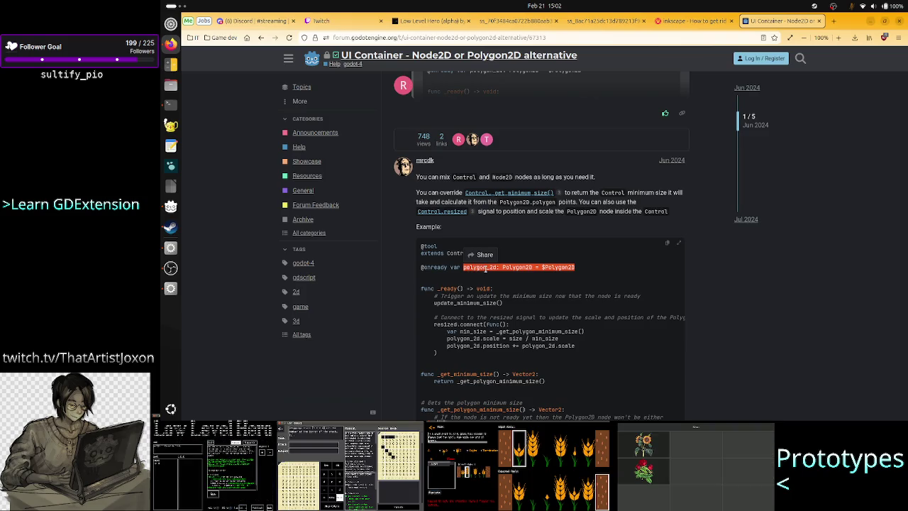
click(485, 268)
double_click(479, 268)
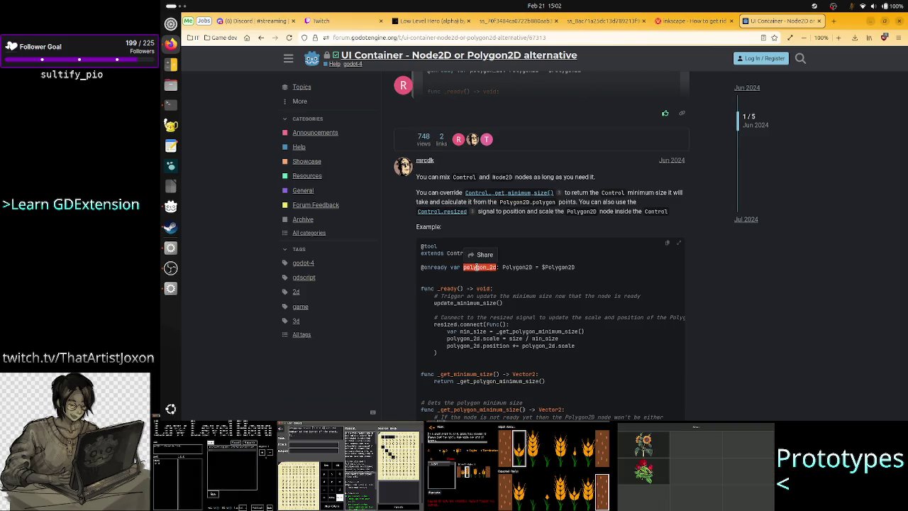
click(563, 267)
double_click(556, 267)
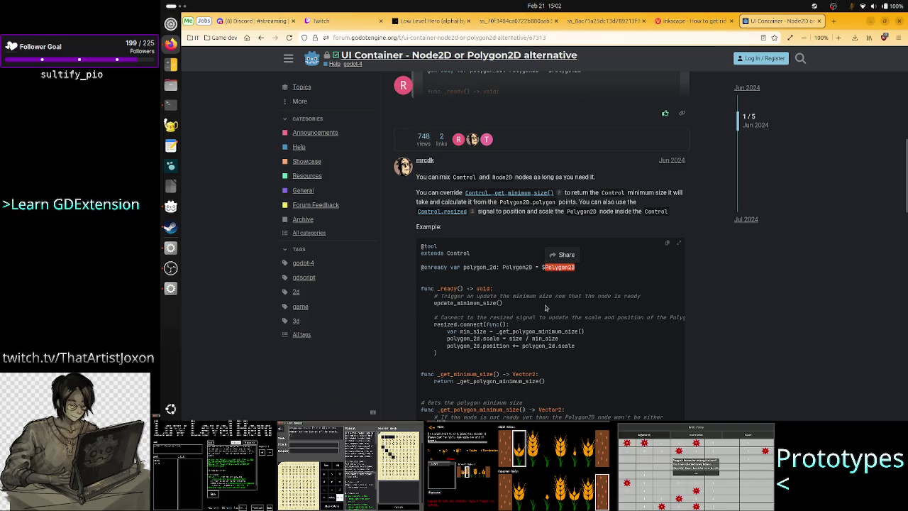
scroll(535, 312, down, 5)
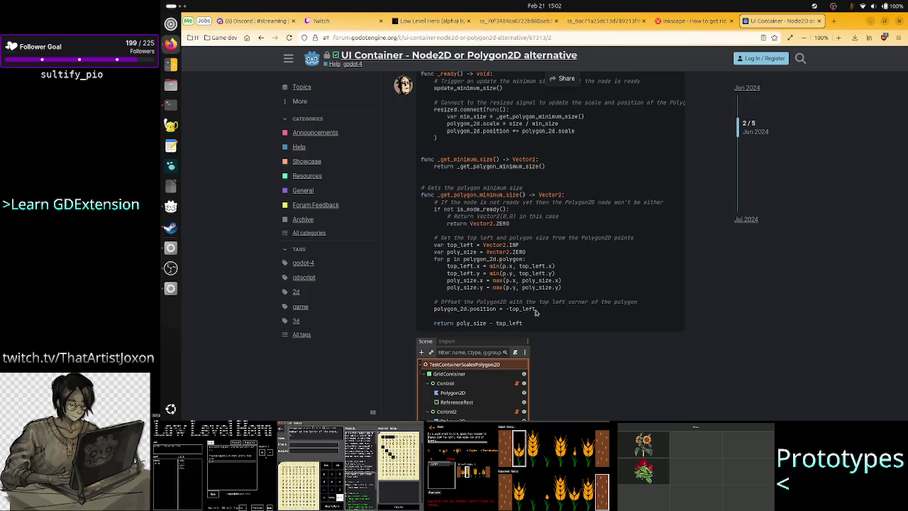
scroll(525, 298, down, 4)
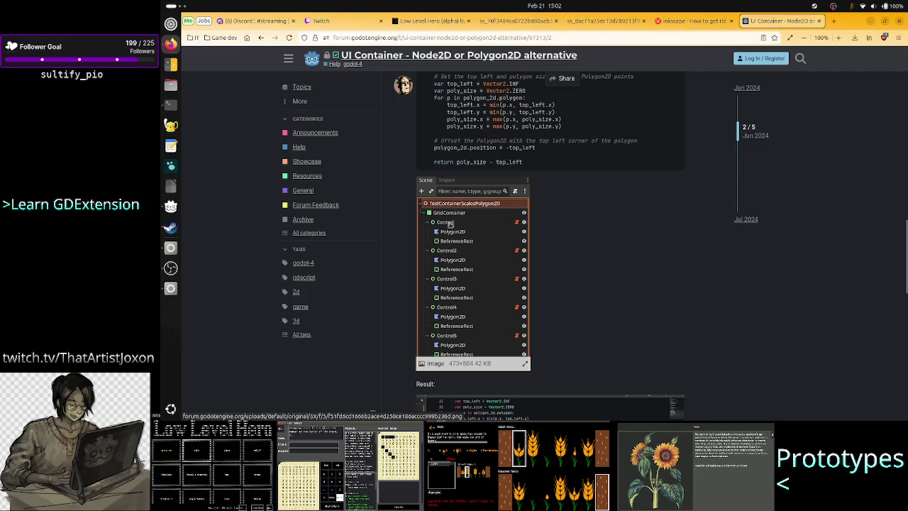
key(alt+Tab)
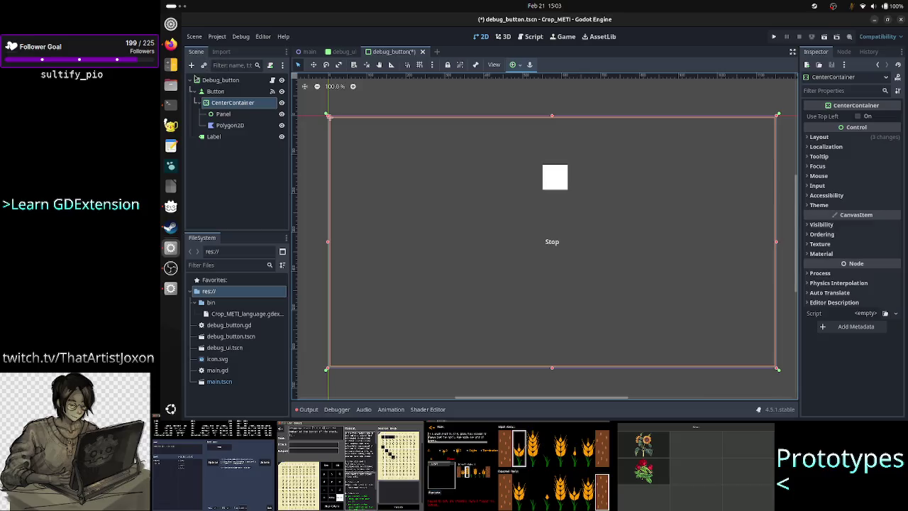
Search 'reference' in Create New Node and add a ReferenceRect under CenterContainer
click(192, 64)
text(referen)
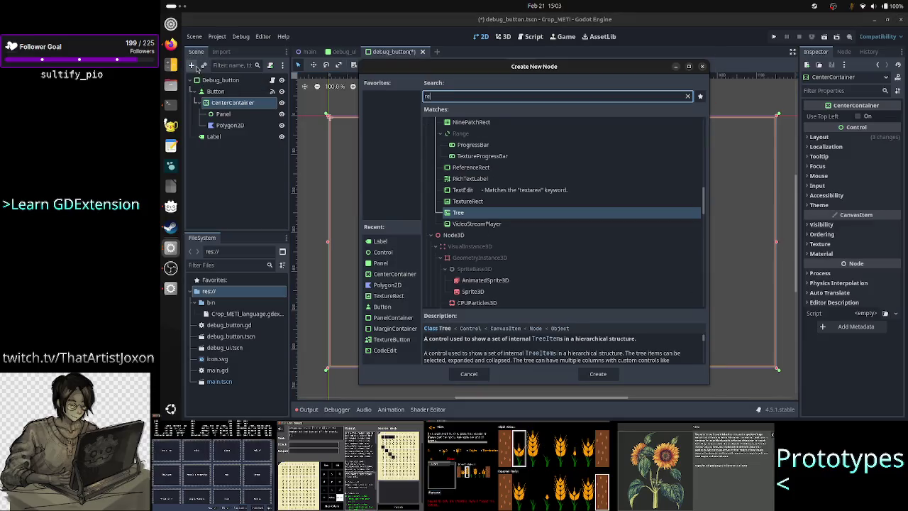
text(ce)
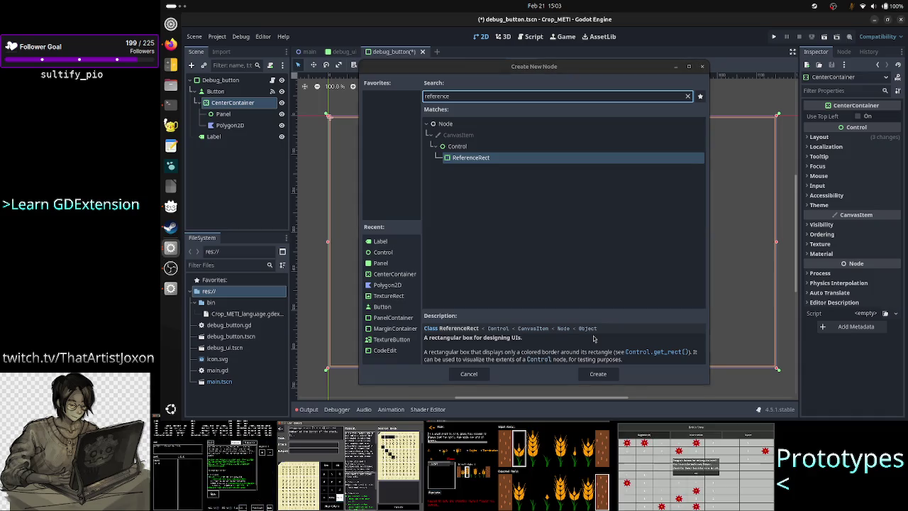
key(alt+Tab)
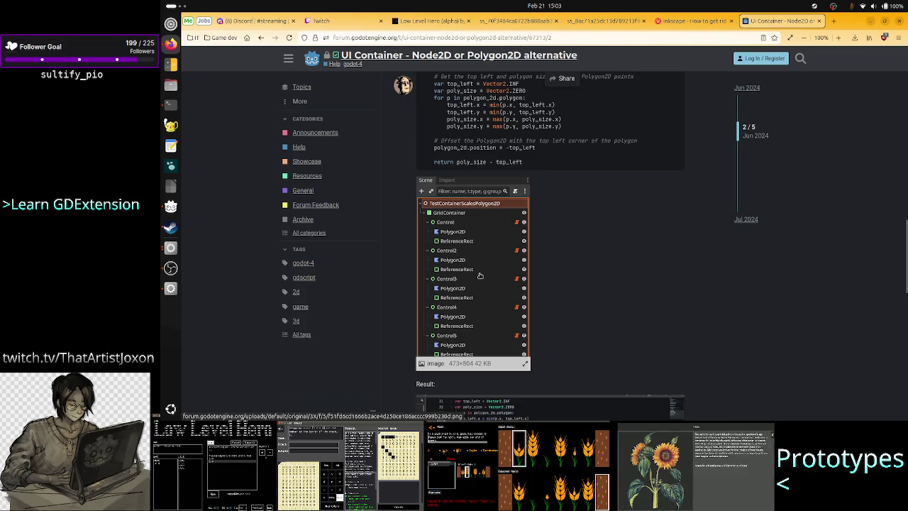
key(alt+Tab)
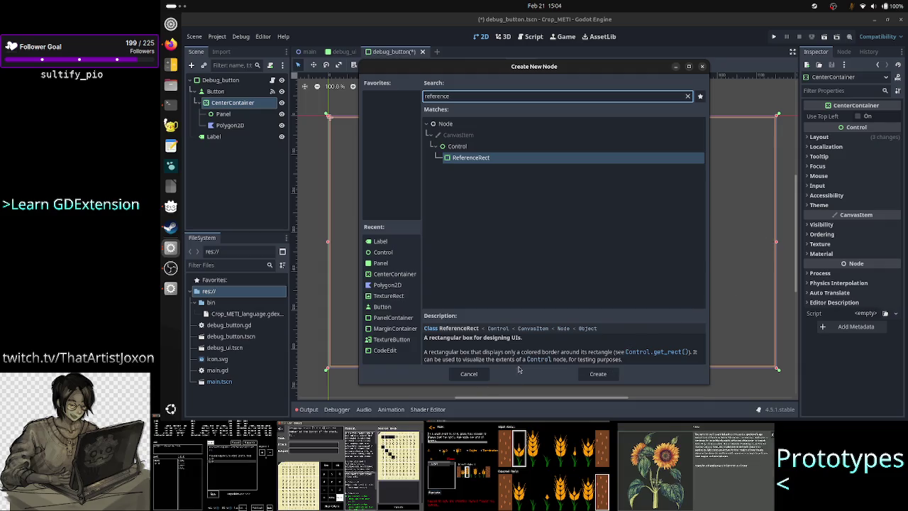
click(600, 374)
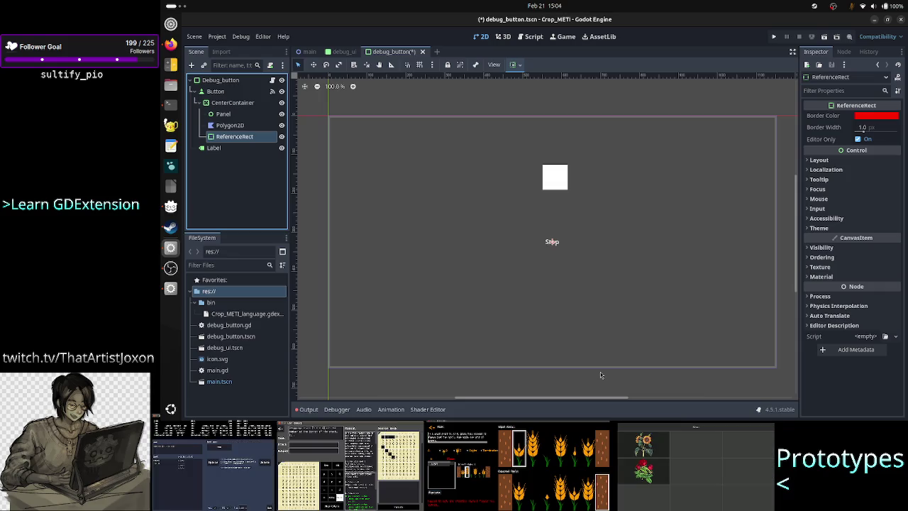
Move the ReferenceRect directly under Debug_button and hide the Button and Stop label
mouse_move(241, 141)
mouse_down()
mouse_move(227, 122)
mouse_move(226, 88)
mouse_up()
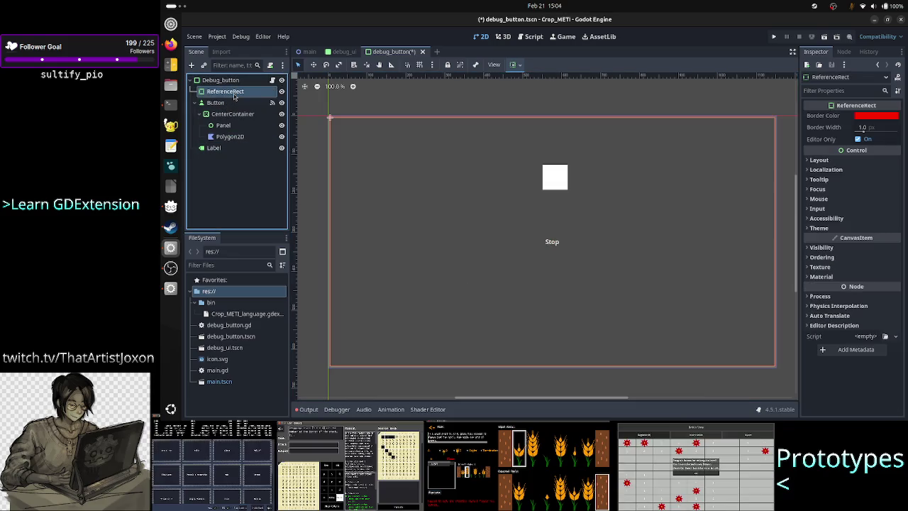
click(283, 104)
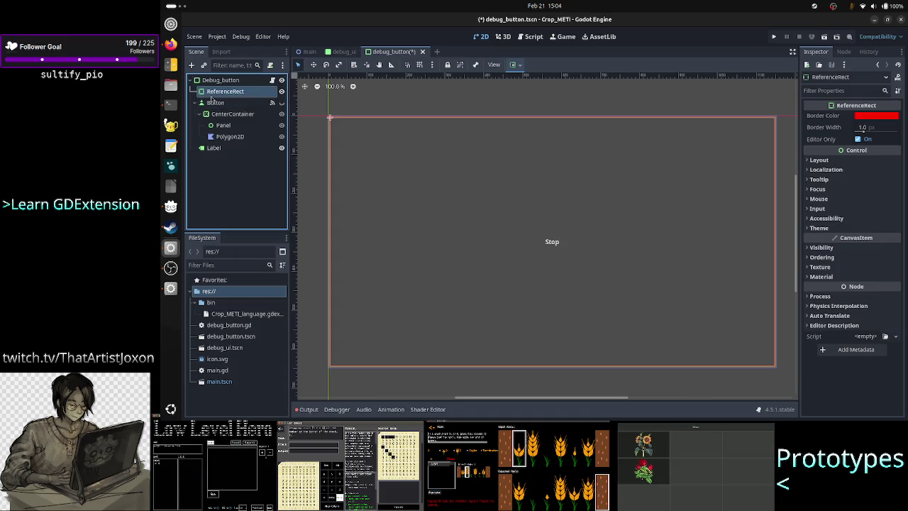
click(281, 148)
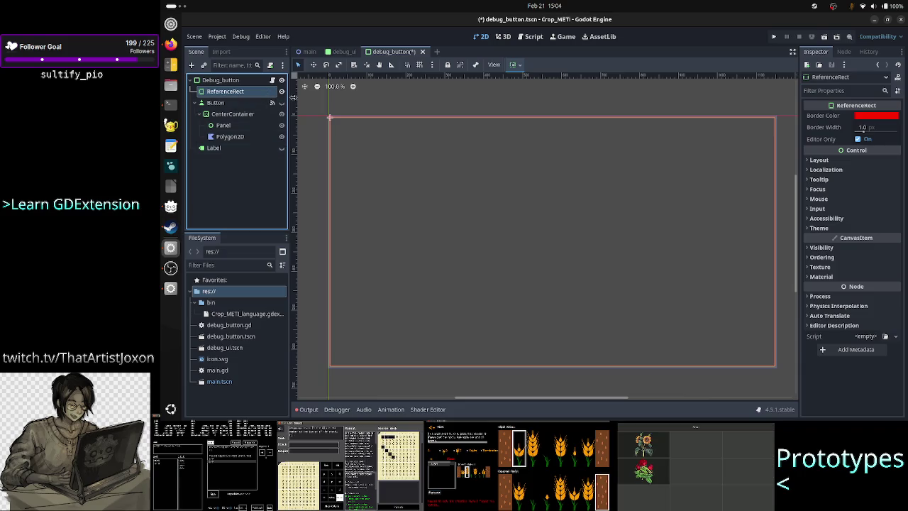
Confirm the ReferenceRect's border colour is red, then switch to the forum window
click(877, 116)
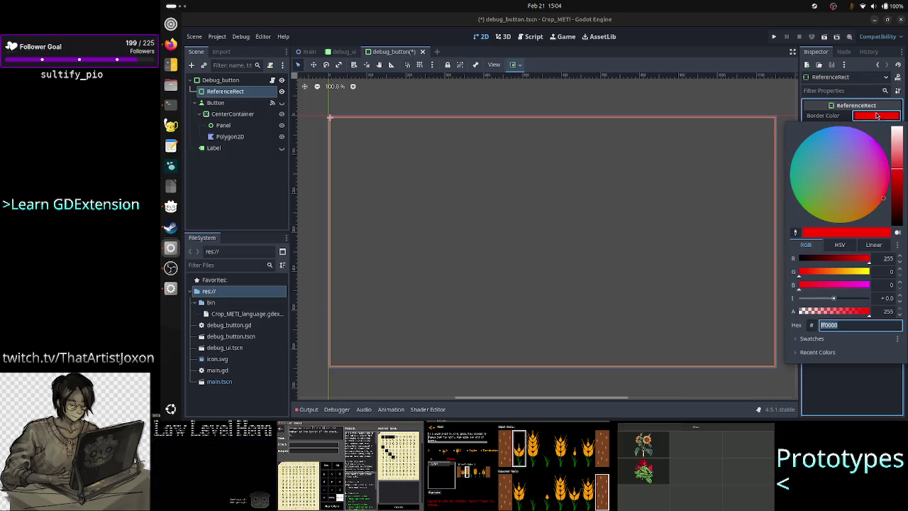
click(738, 163)
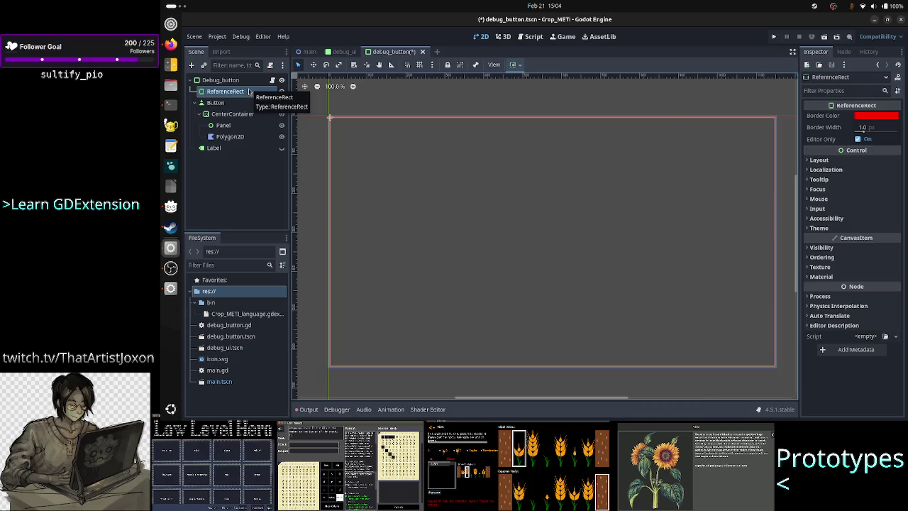
key(alt+Tab)
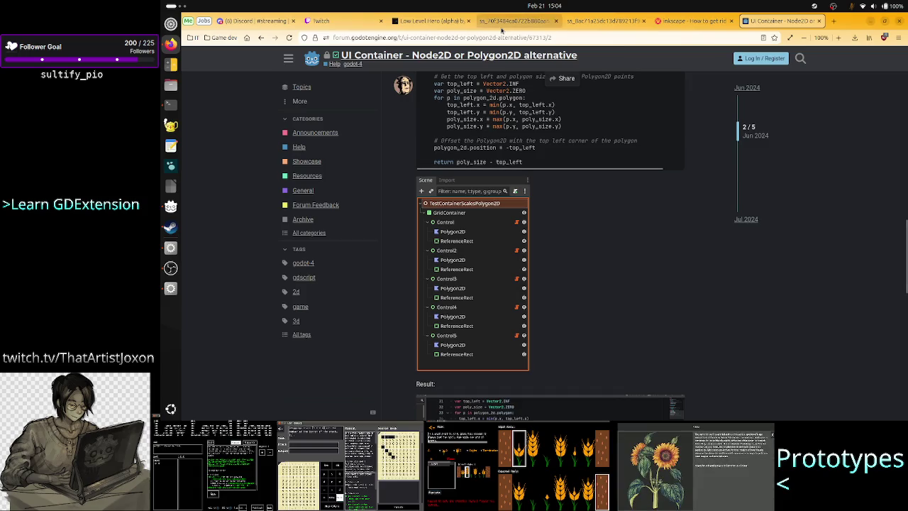
Switch Firefox from the forum thread to the Twitch Stream Manager tab to read chat
click(355, 20)
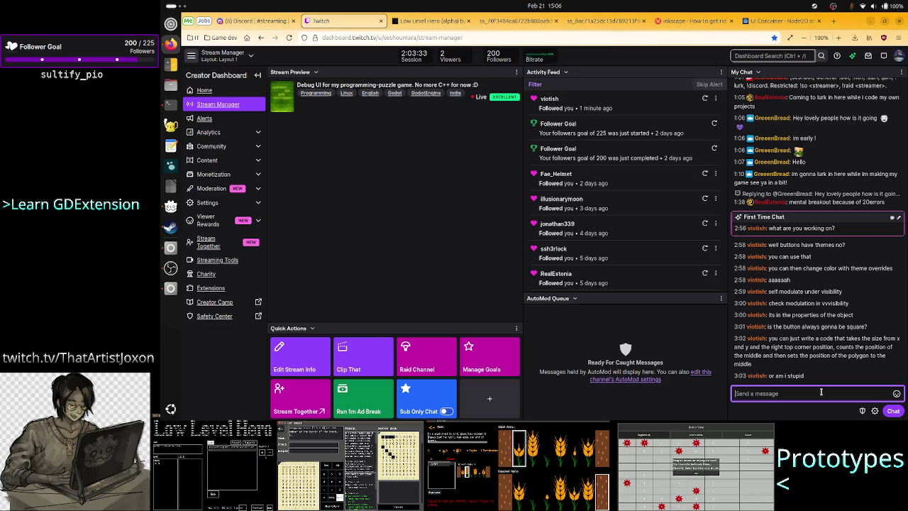
Switch from the Twitch Stream Manager back to the Godot editor window
key(alt+Tab)
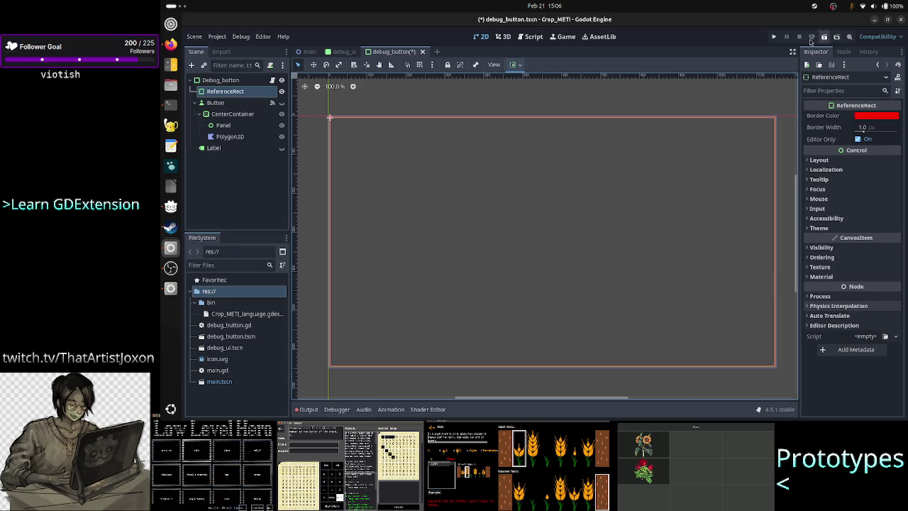
click(775, 37)
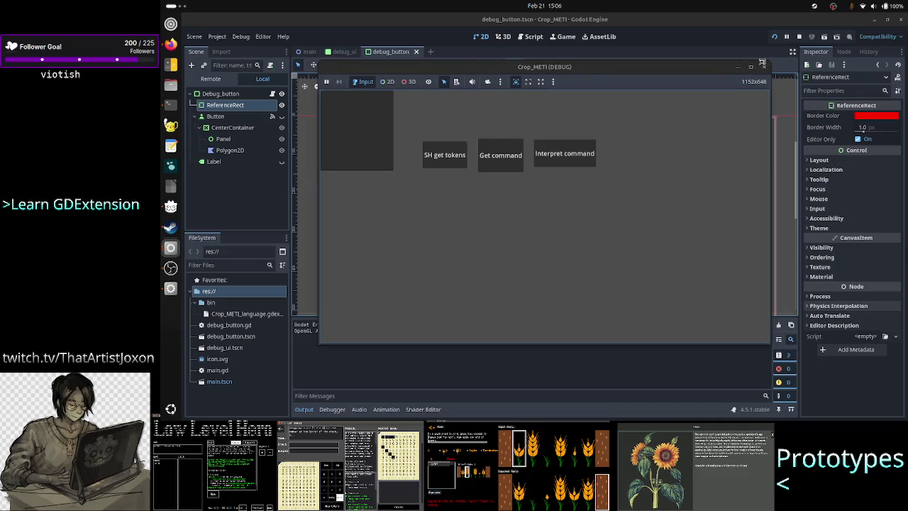
click(764, 67)
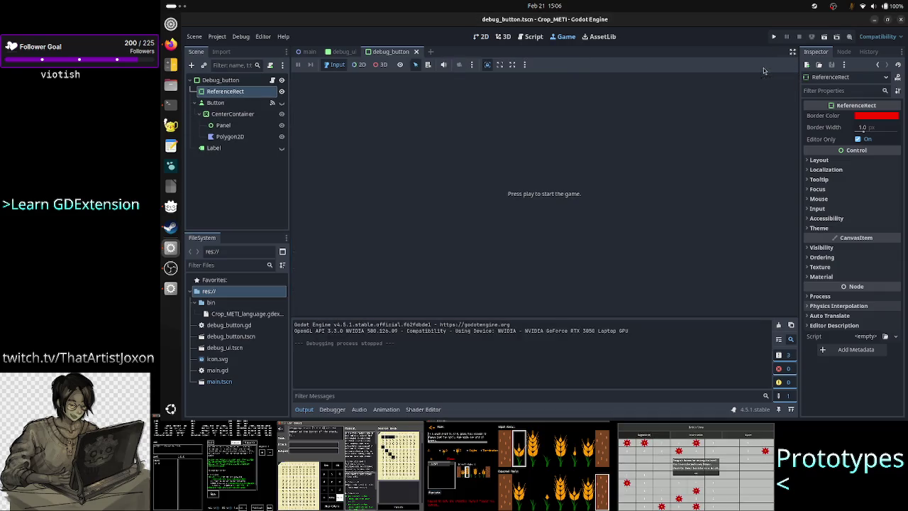
click(825, 39)
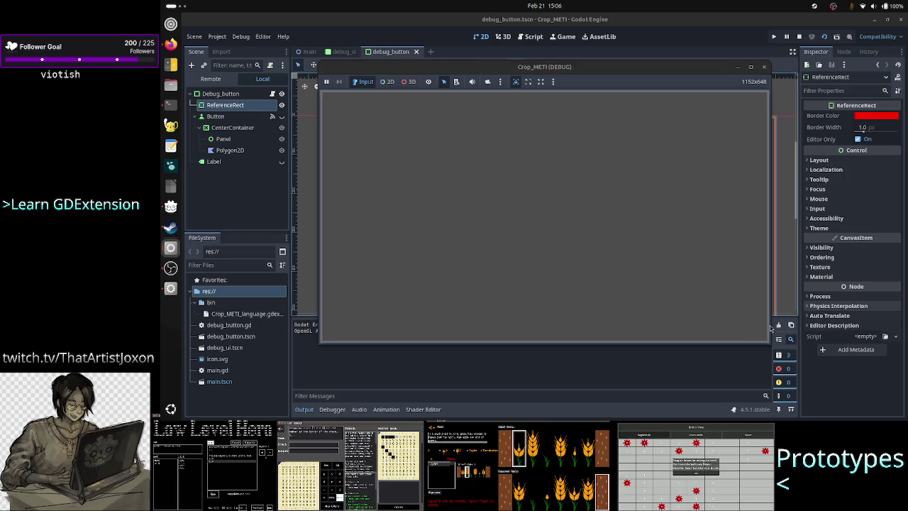
drag(771, 326, 513, 290)
mouse_move(498, 343)
mouse_down()
mouse_move(503, 405)
mouse_move(518, 253)
mouse_move(514, 359)
mouse_move(523, 272)
mouse_move(519, 345)
mouse_move(535, 260)
mouse_move(525, 335)
mouse_move(526, 280)
mouse_move(543, 412)
mouse_move(560, 380)
mouse_up()
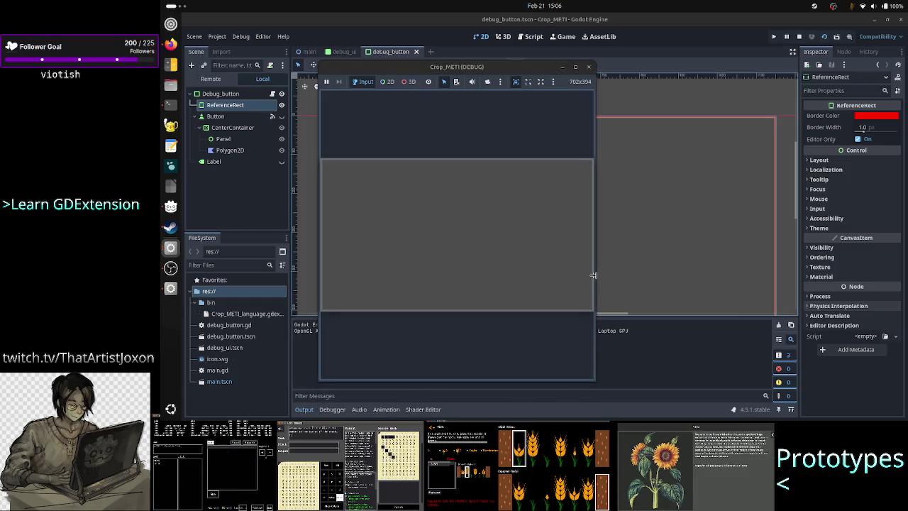
drag(593, 275, 769, 249)
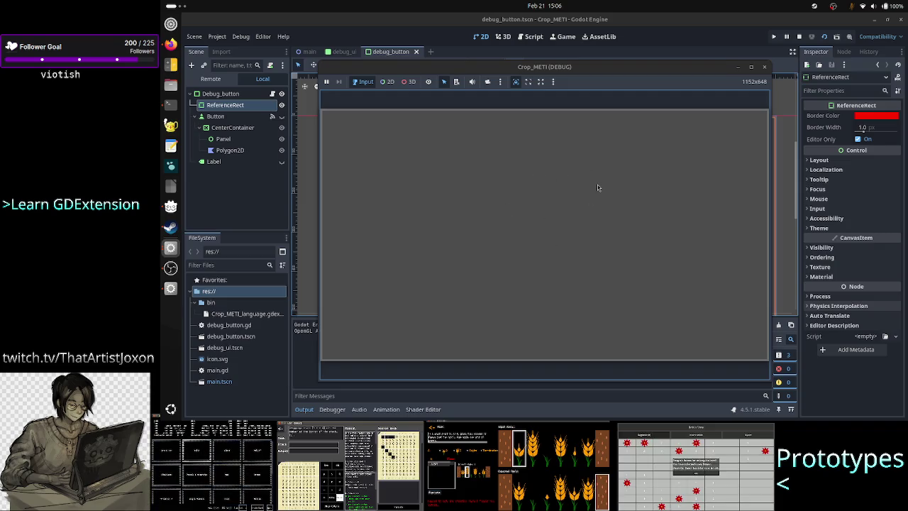
mouse_move(650, 75)
mouse_down()
mouse_move(716, 87)
mouse_move(649, 83)
mouse_move(658, 62)
mouse_move(618, 80)
mouse_move(629, 76)
mouse_move(632, 97)
mouse_move(662, 86)
mouse_move(662, 75)
mouse_up()
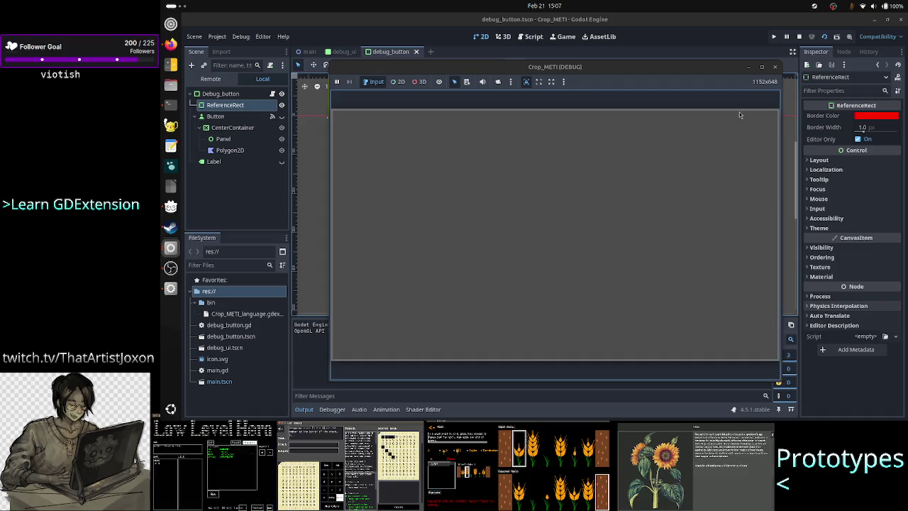
click(774, 67)
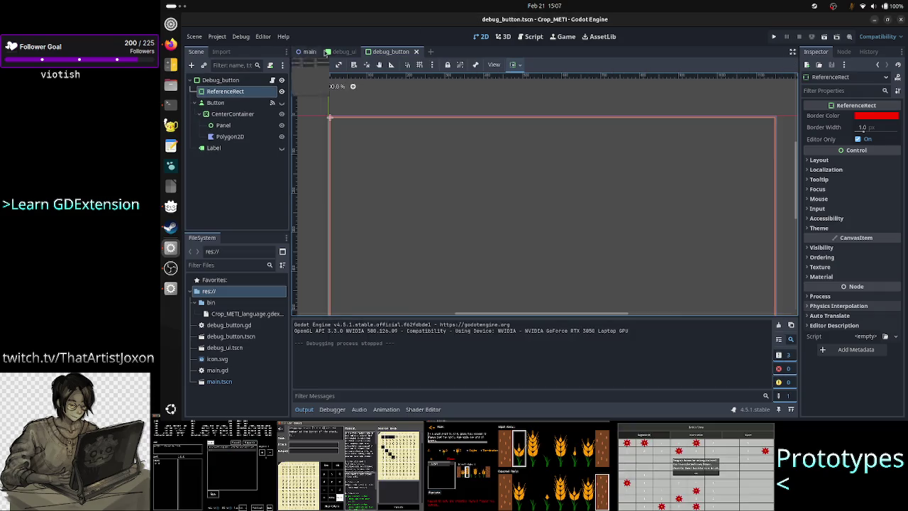
In the debug_ui scene, revert the Debug_UI root's Panel style override to a transparent background
click(344, 54)
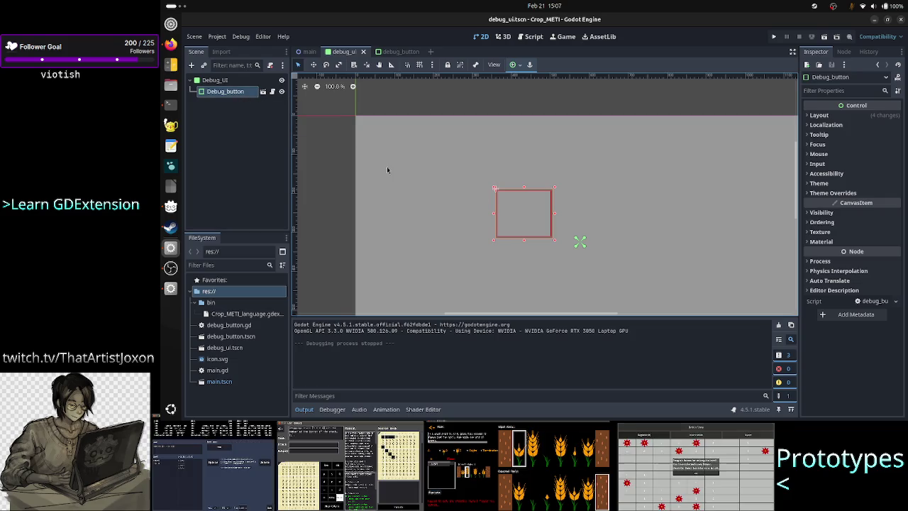
click(227, 82)
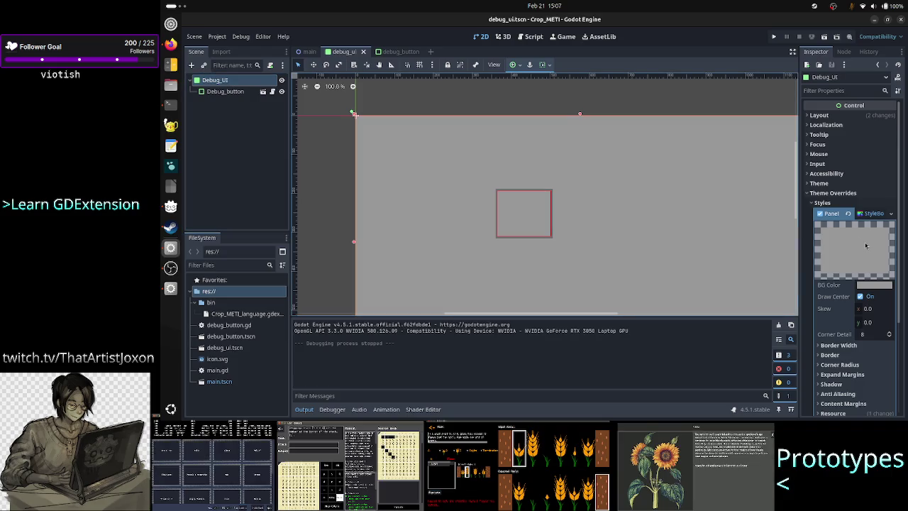
click(849, 215)
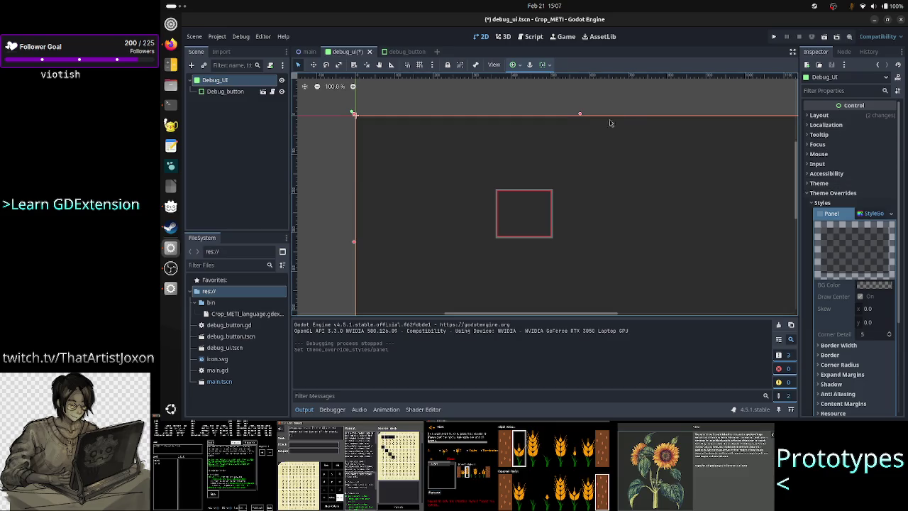
Save and run the debug_ui scene, then go back to the Twitch dashboard
click(825, 37)
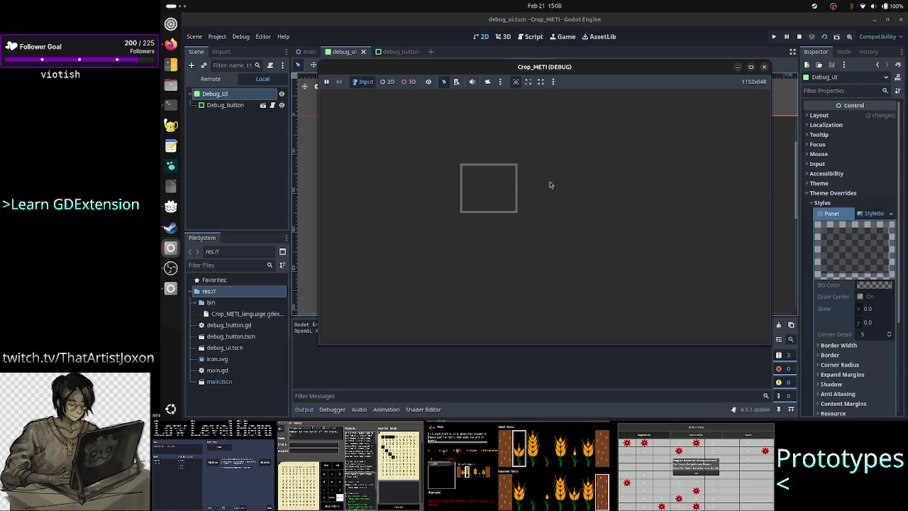
key(alt+Tab)
key(Tab)
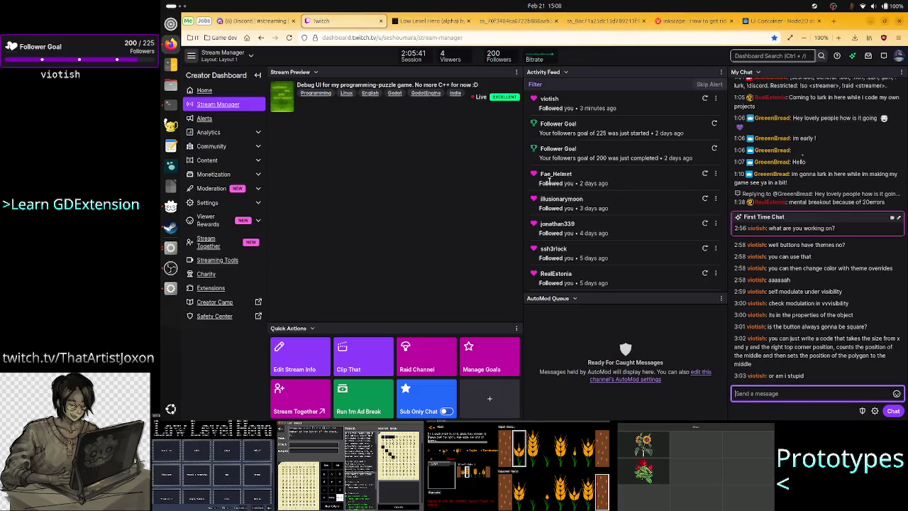
Widen the running debug game window to check the empty bordered panel, then view the Inkscape StackExchange answer
click(603, 21)
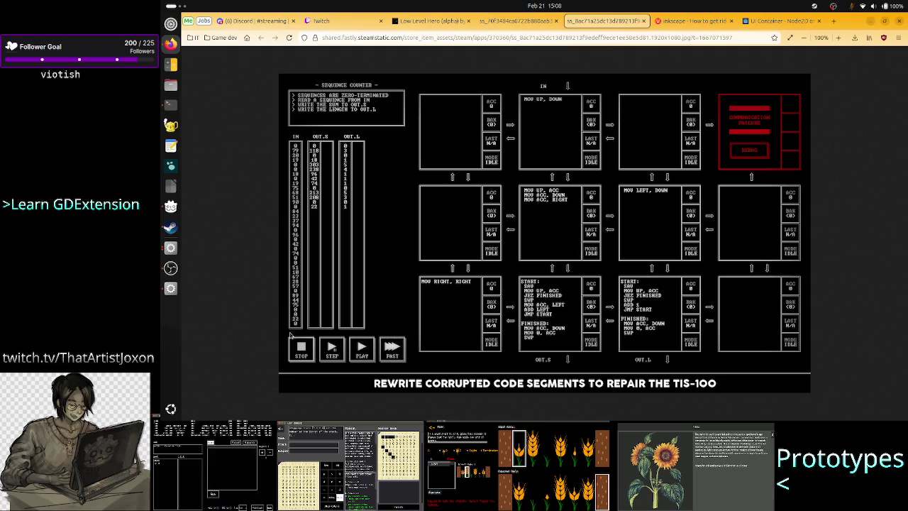
key(alt+Tab)
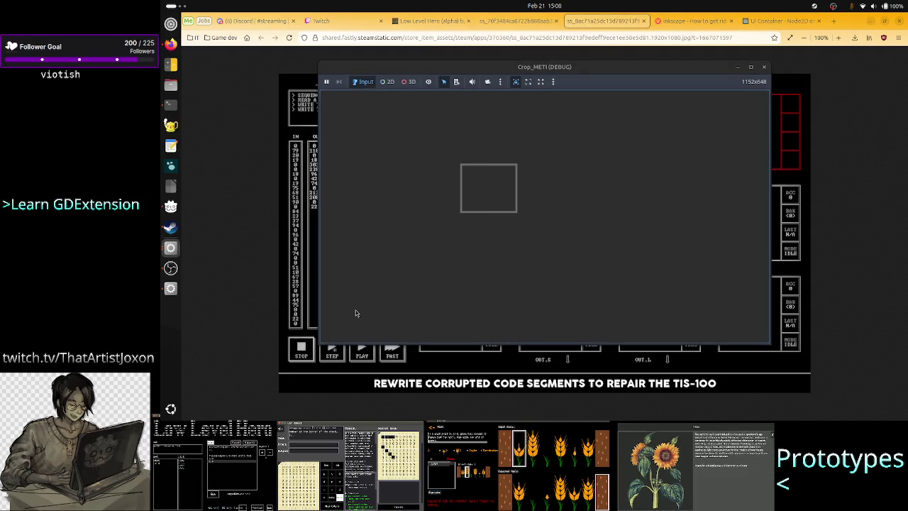
mouse_move(771, 304)
mouse_down()
mouse_move(812, 299)
mouse_move(756, 300)
mouse_move(833, 300)
mouse_move(722, 288)
mouse_move(810, 295)
mouse_up()
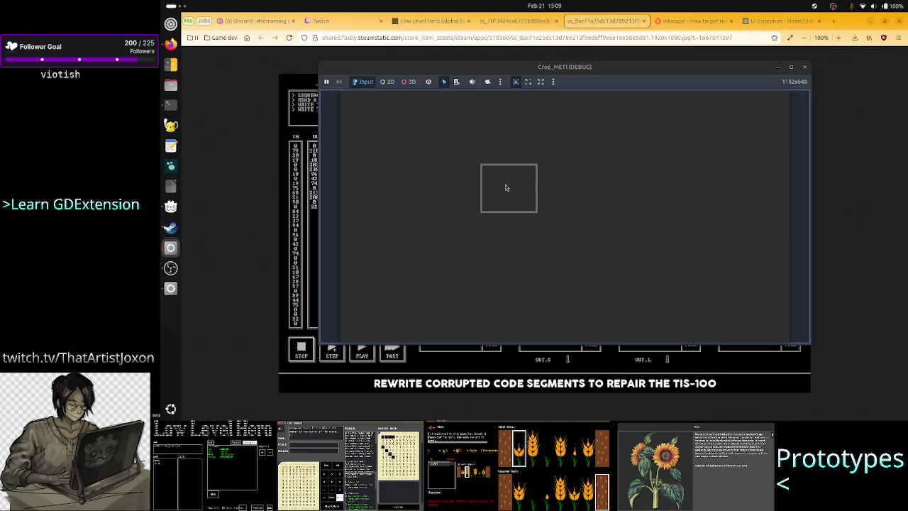
click(680, 23)
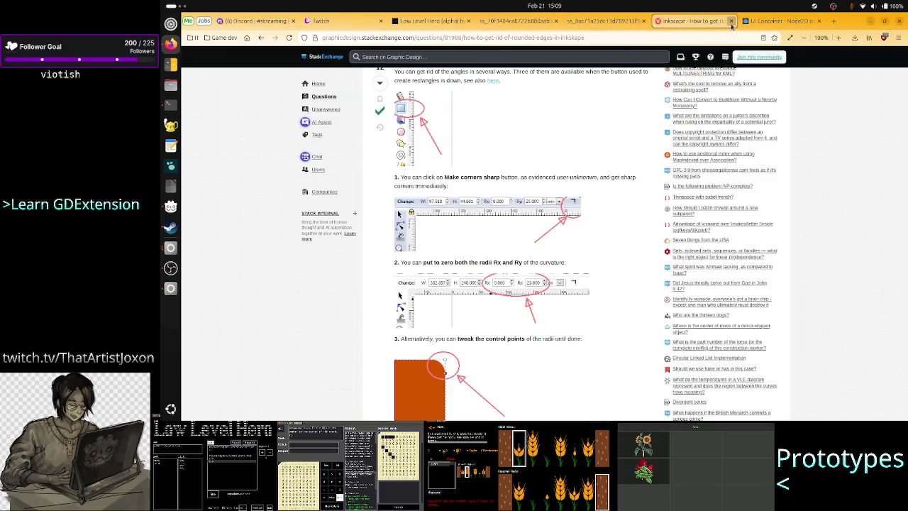
Close the Inkscape tab and expand the accepted answer's full Polygon2D scaling example code
click(731, 21)
scroll(584, 269, up, 3)
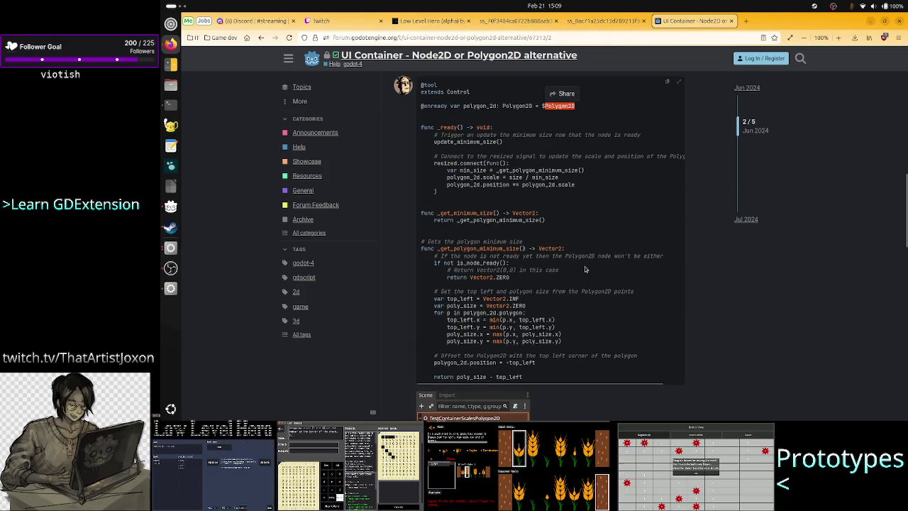
drag(481, 254, 525, 267)
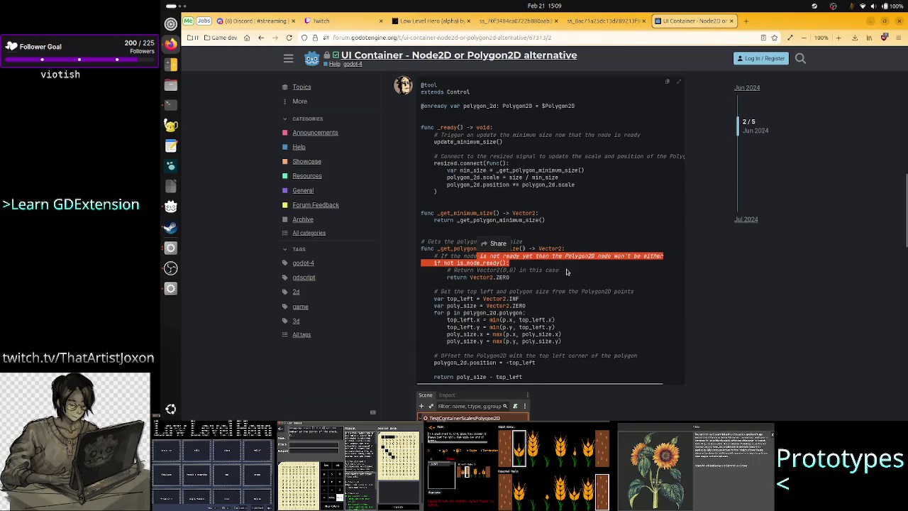
scroll(566, 269, up, 4)
scroll(583, 289, down, 2)
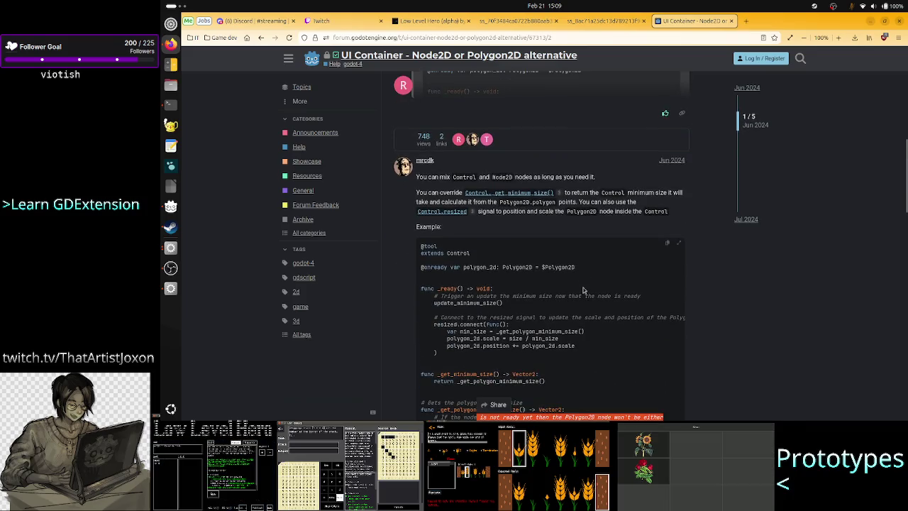
scroll(584, 289, down, 2)
scroll(584, 289, up, 10)
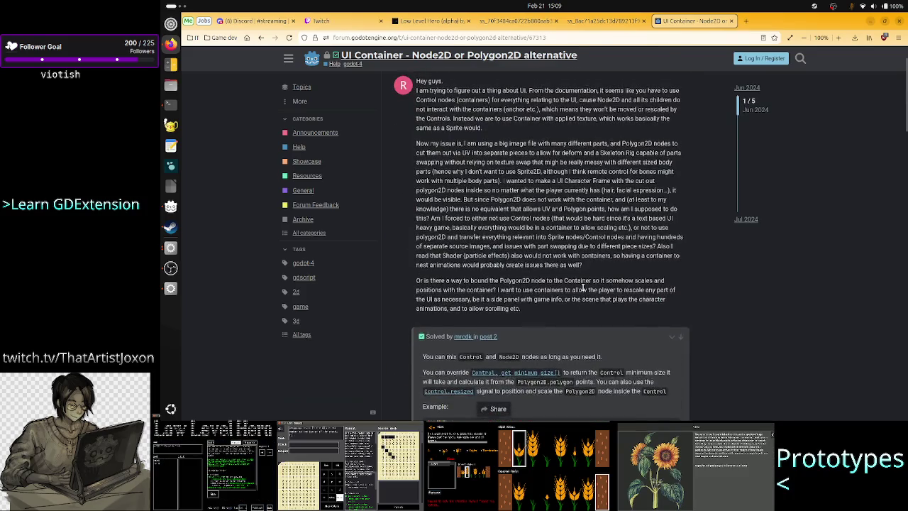
scroll(583, 289, up, 1)
scroll(583, 290, down, 3)
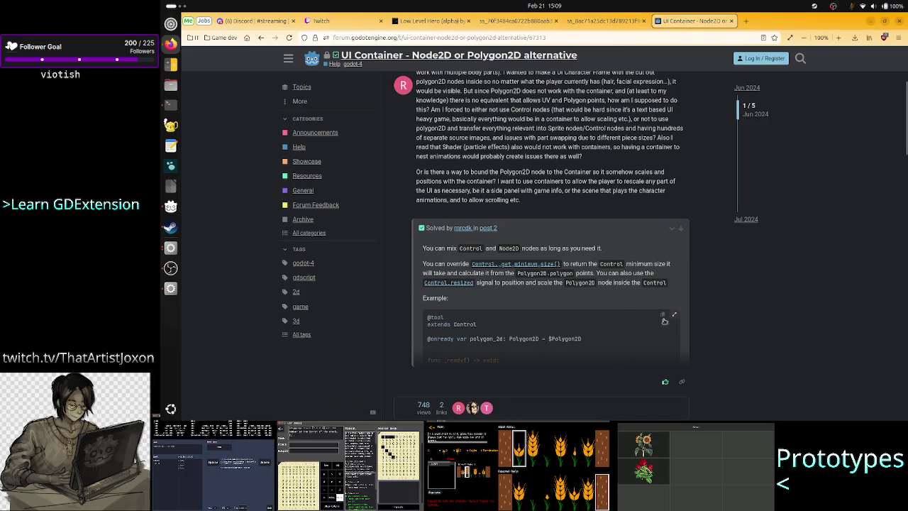
click(674, 316)
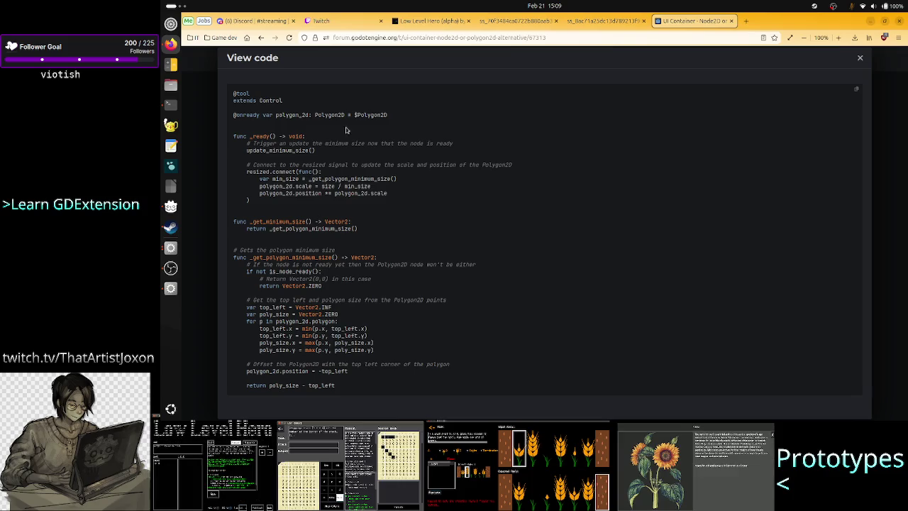
drag(351, 115, 415, 125)
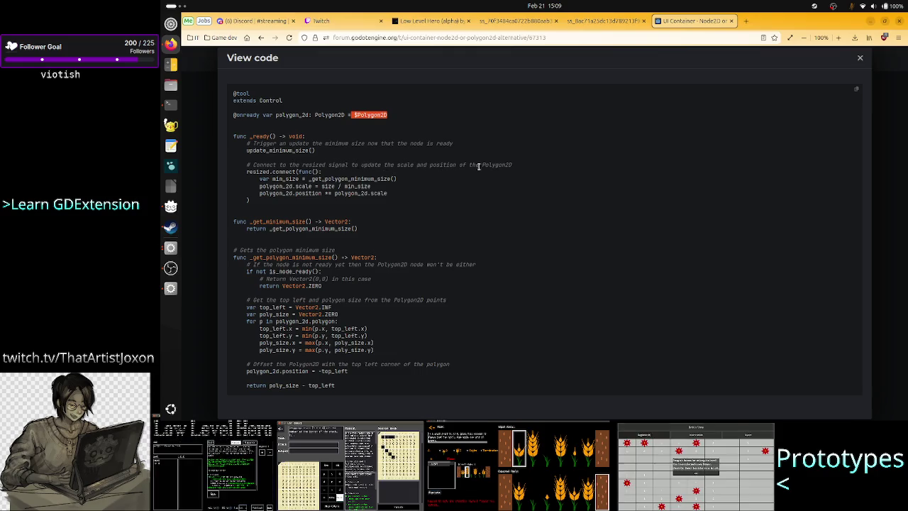
drag(516, 167, 245, 162)
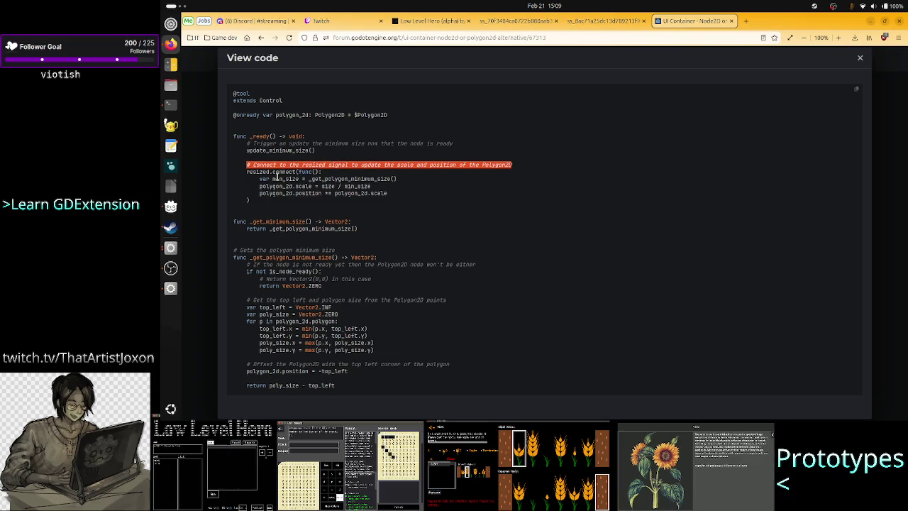
click(359, 167)
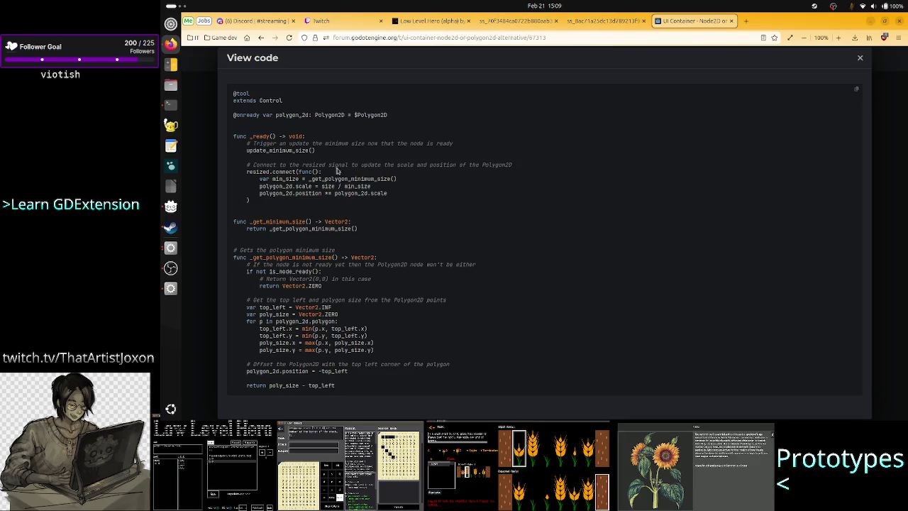
double_click(260, 172)
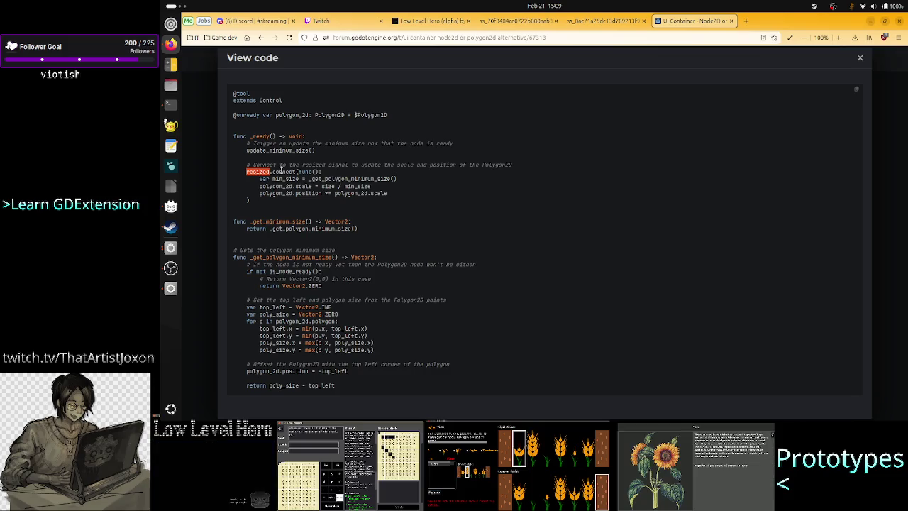
double_click(291, 172)
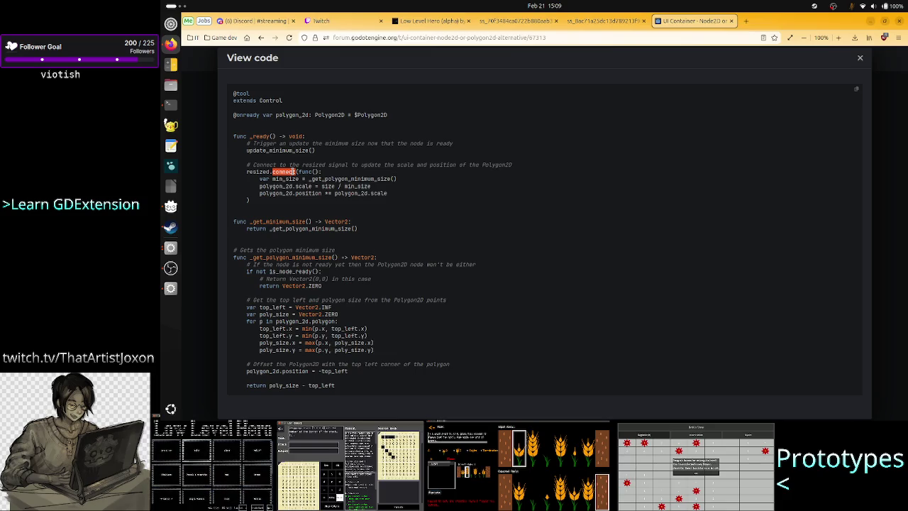
drag(309, 179, 397, 176)
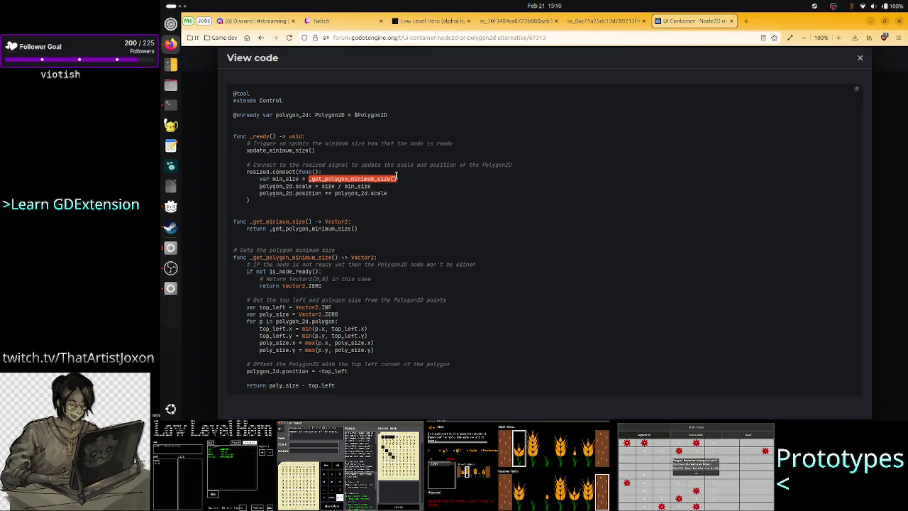
click(272, 183)
mouse_move(272, 185)
mouse_down()
mouse_move(369, 178)
mouse_move(374, 186)
mouse_up()
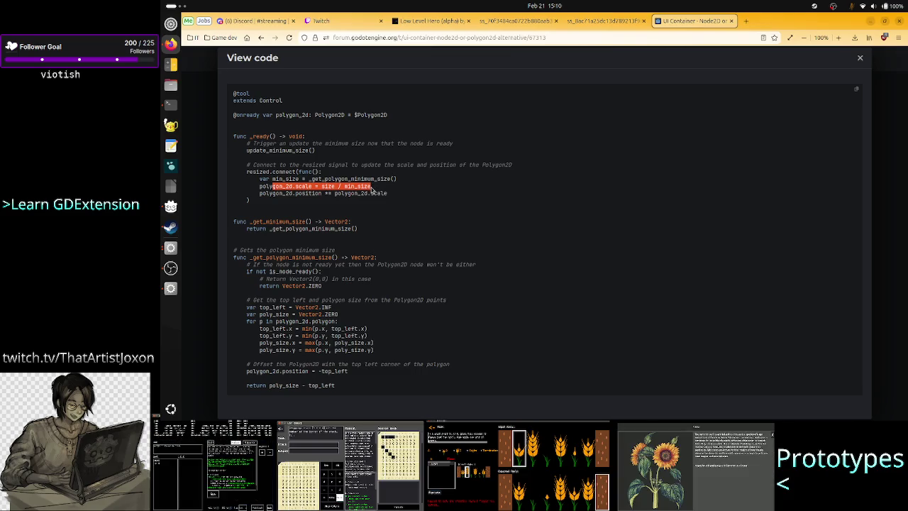
drag(269, 193, 389, 197)
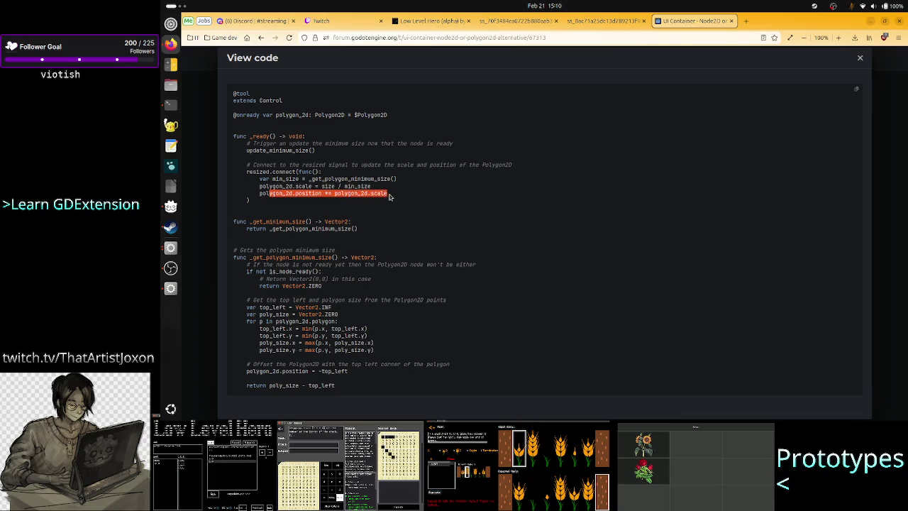
click(389, 197)
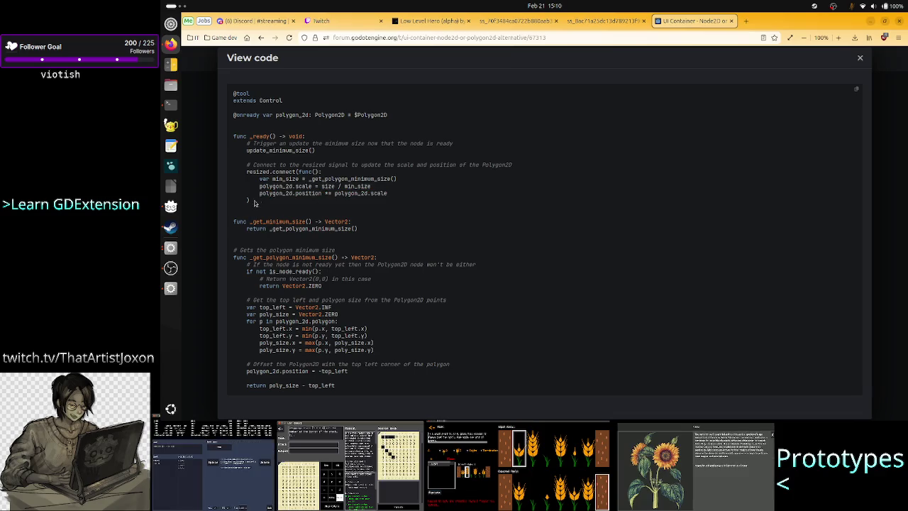
mouse_move(249, 206)
mouse_down()
mouse_move(257, 193)
mouse_move(244, 173)
mouse_up()
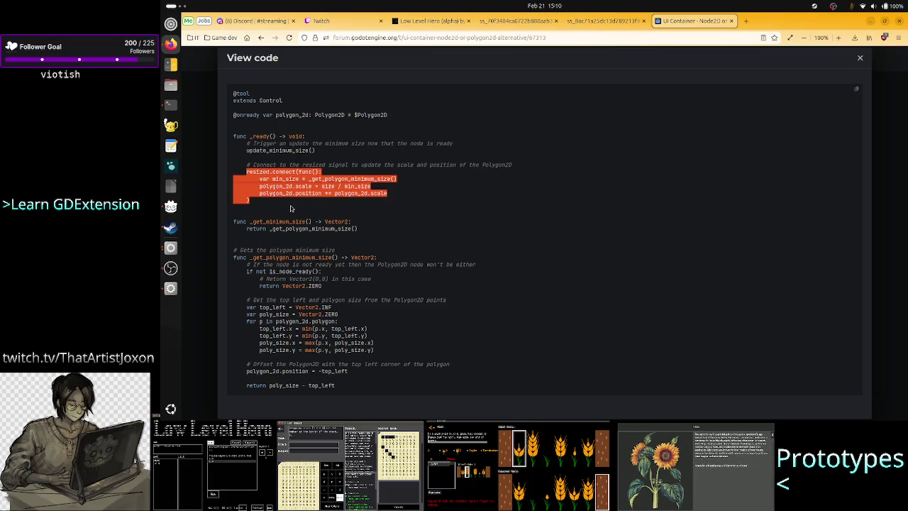
click(291, 208)
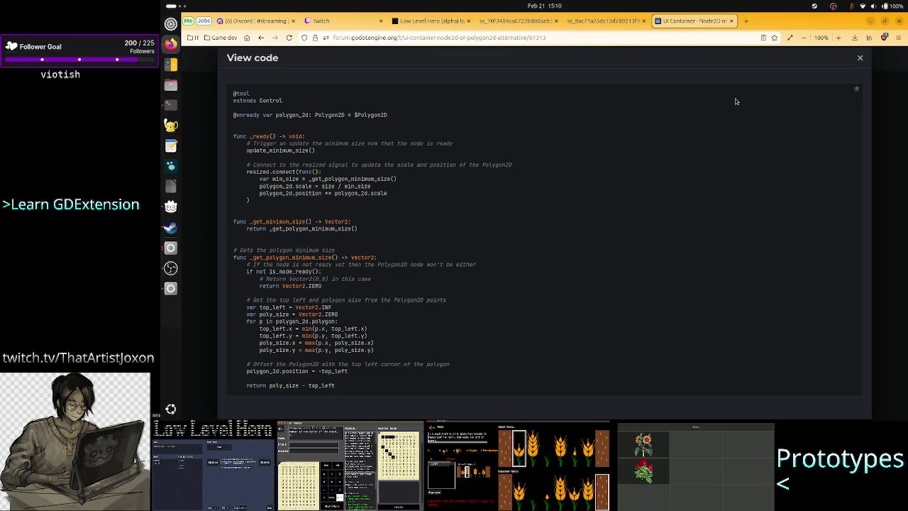
click(860, 57)
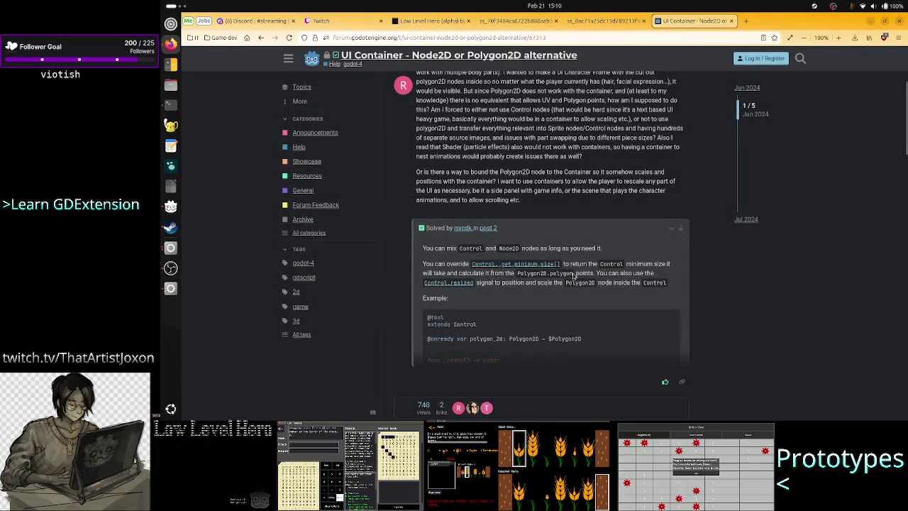
Reopen the example script enlarged, mark its connect(func(): call, then close the code view
scroll(575, 241, down, 3)
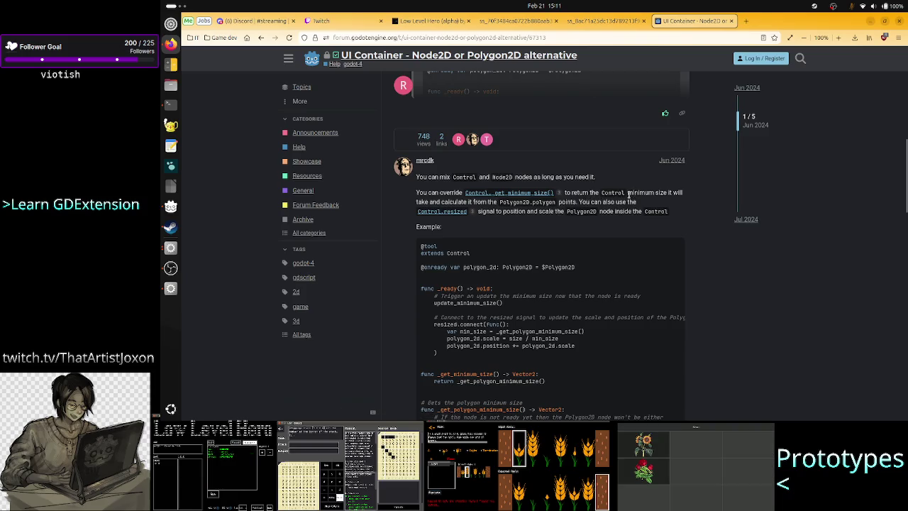
scroll(502, 317, up, 6)
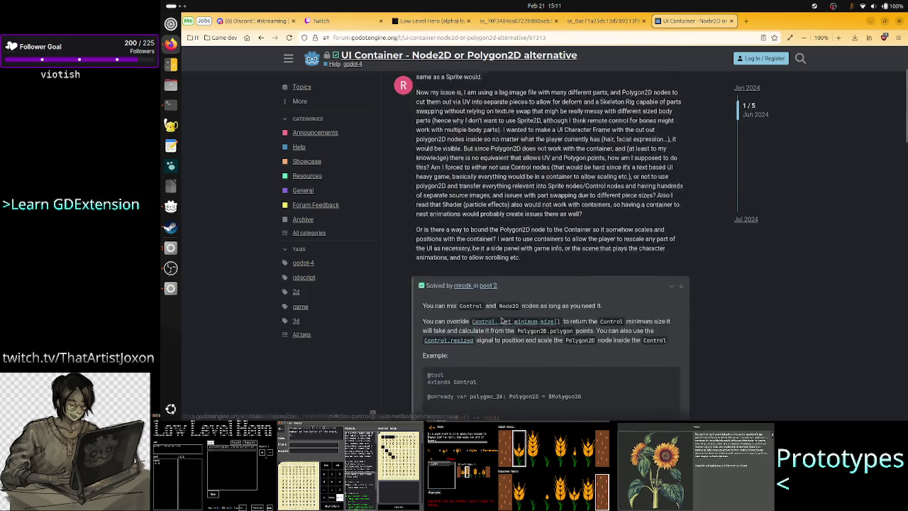
scroll(539, 298, down, 3)
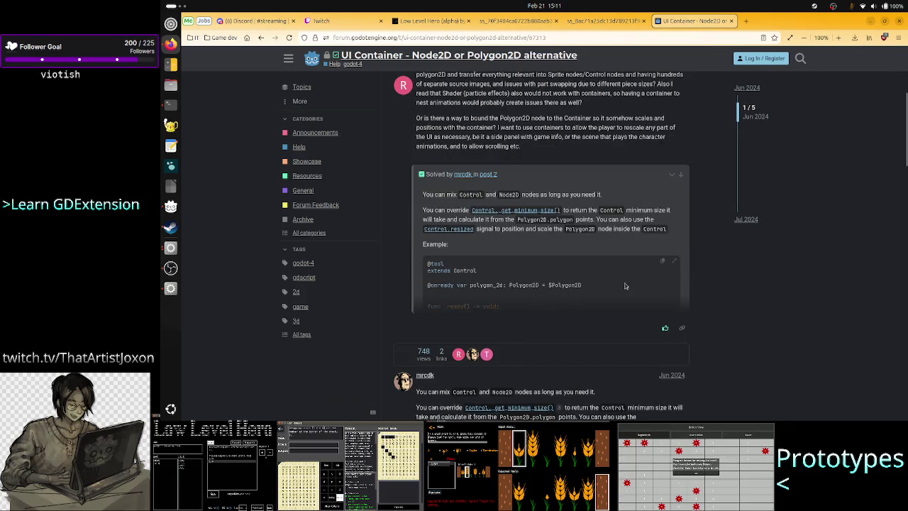
click(675, 263)
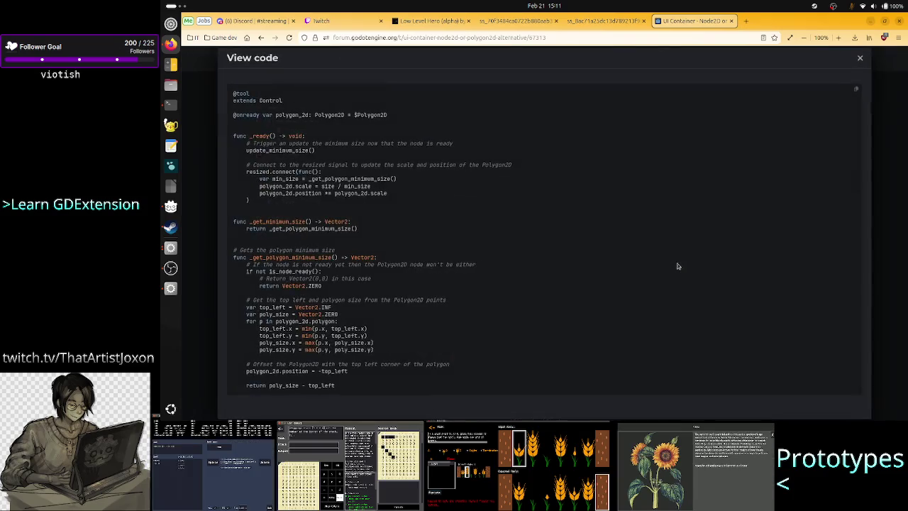
mouse_move(260, 179)
mouse_down()
mouse_move(286, 172)
mouse_move(253, 175)
mouse_up()
click(253, 176)
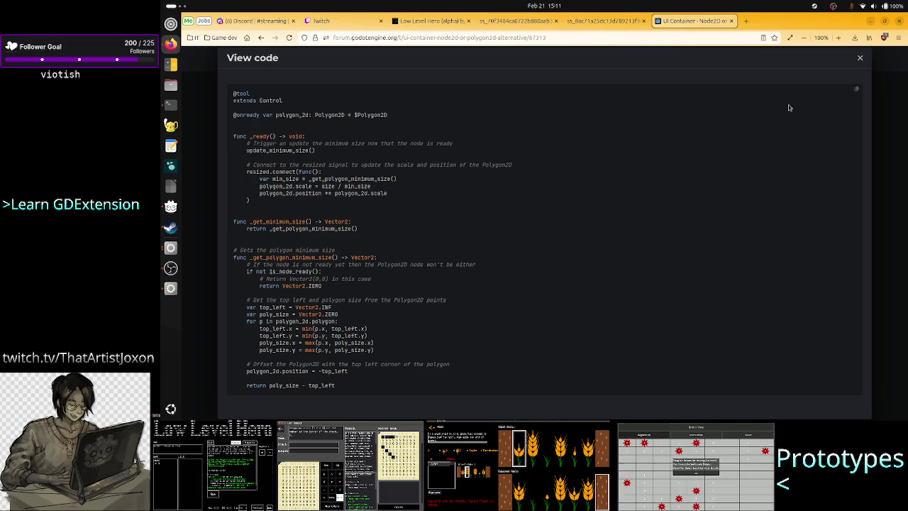
click(860, 58)
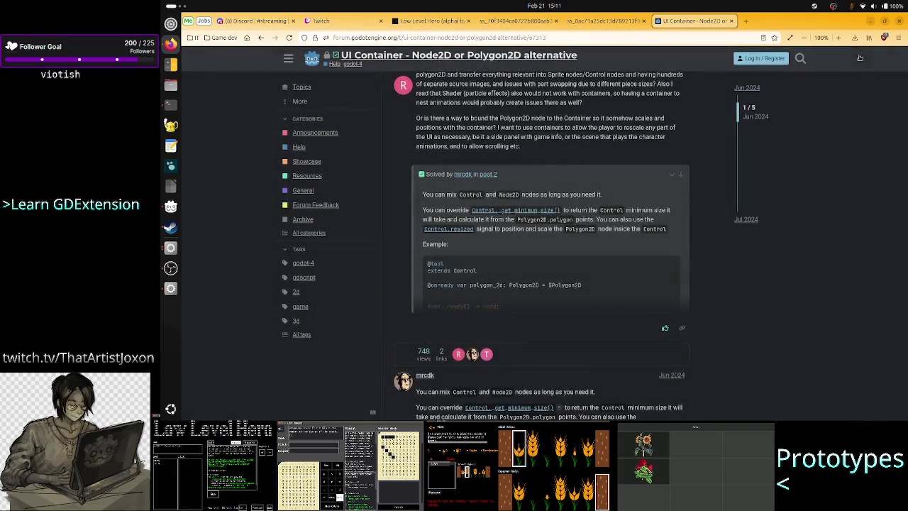
Study the script's resized-signal connection, polygon scale calculation and _get_minimum_size return line
scroll(548, 328, down, 5)
scroll(548, 329, up, 4)
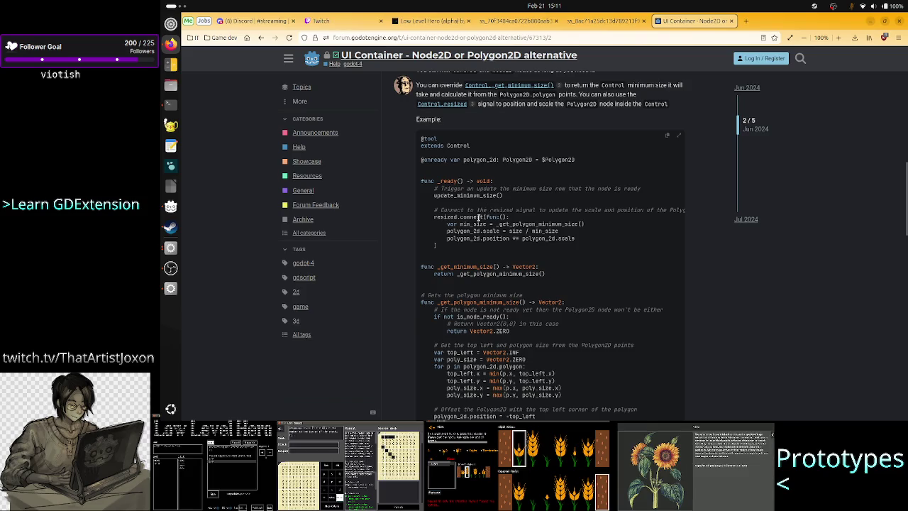
drag(444, 210, 503, 217)
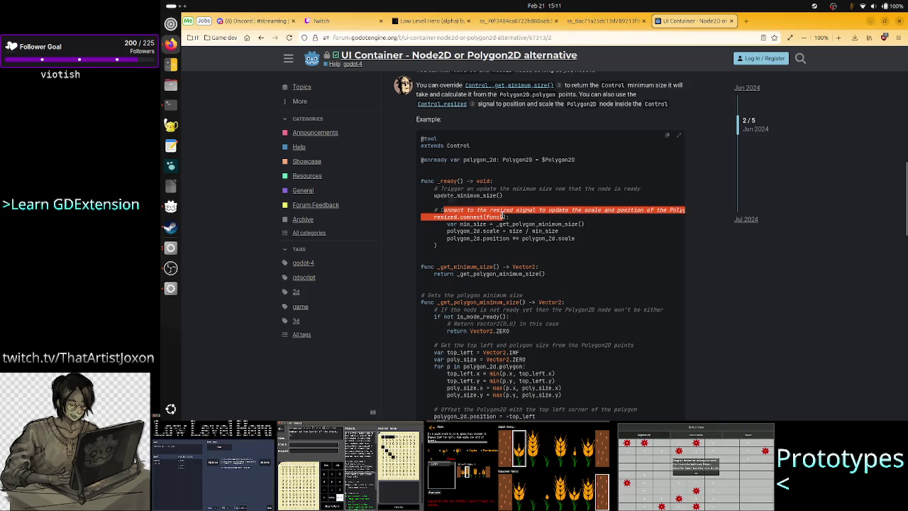
click(502, 215)
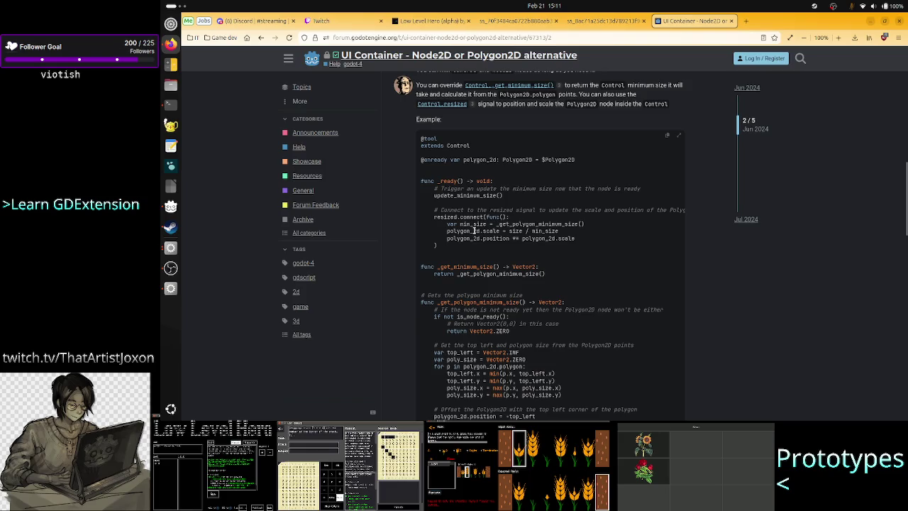
drag(473, 231, 558, 231)
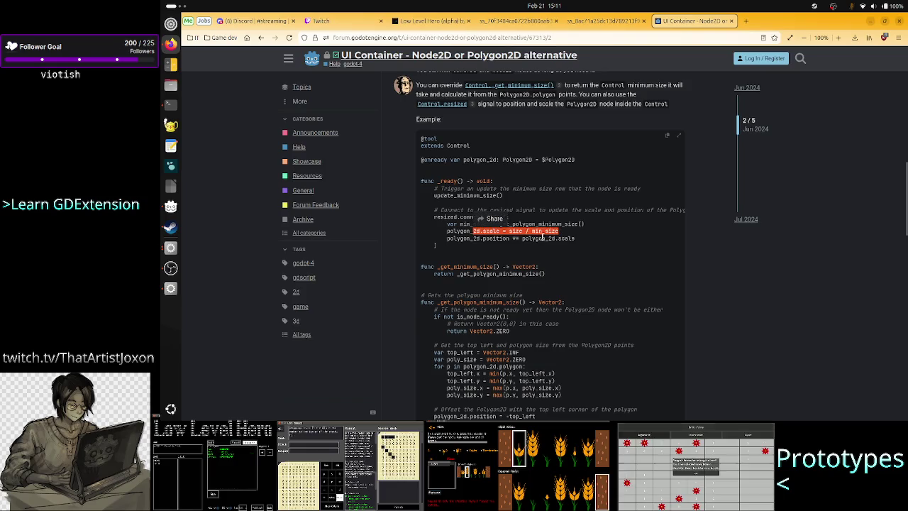
double_click(544, 238)
click(573, 239)
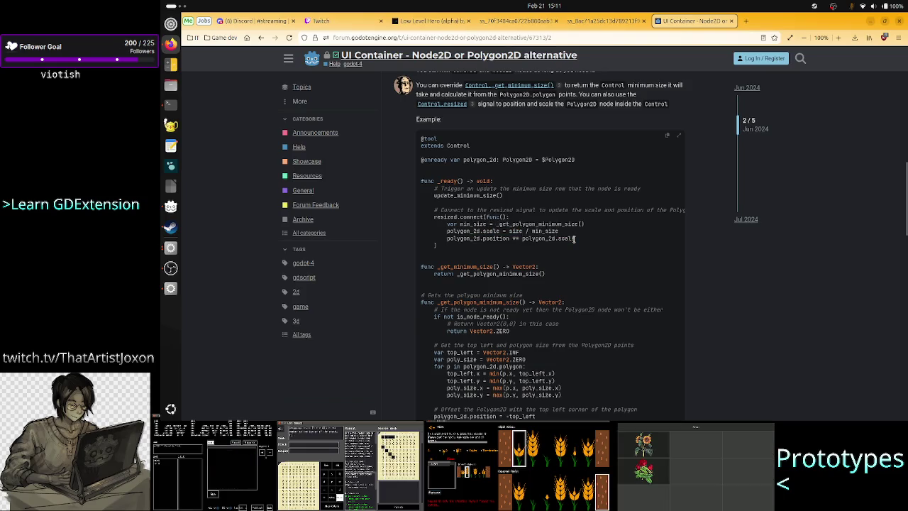
double_click(468, 271)
click(469, 271)
drag(469, 273, 530, 274)
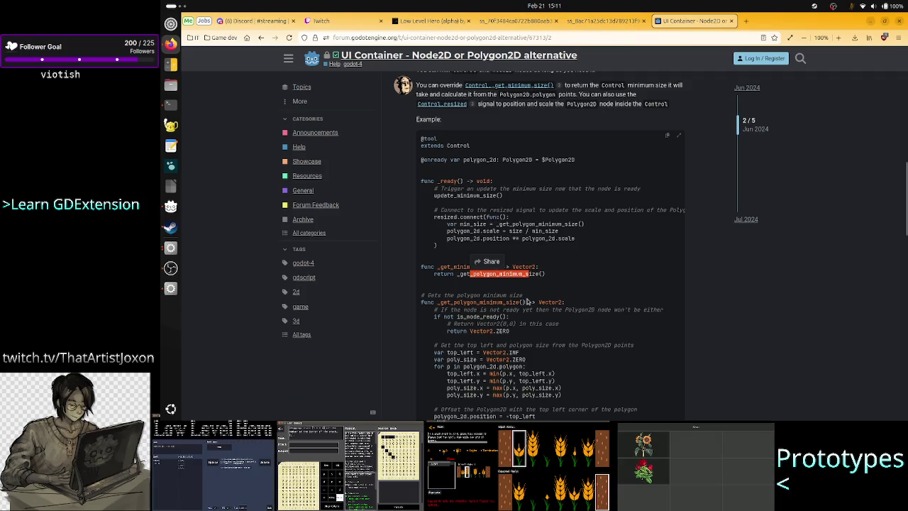
click(525, 287)
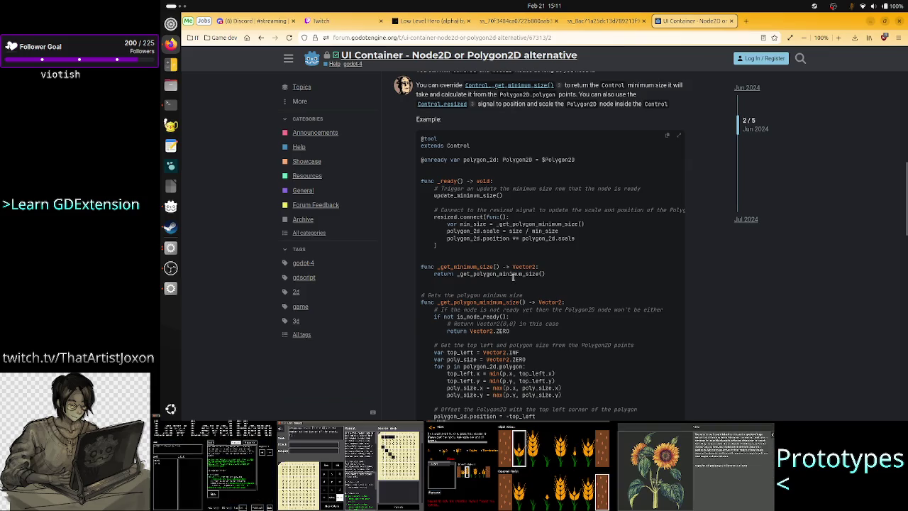
Scroll through the thread and back to post 2's code example
scroll(482, 328, down, 5)
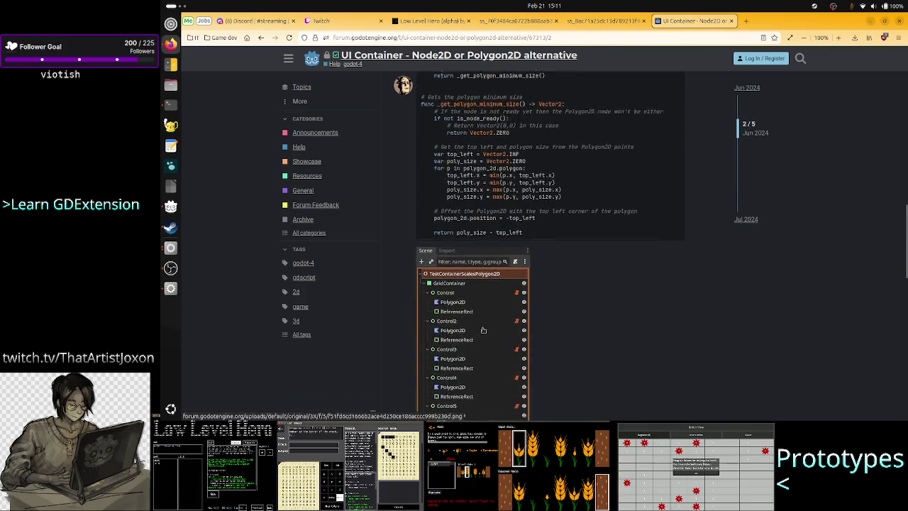
scroll(482, 330, down, 3)
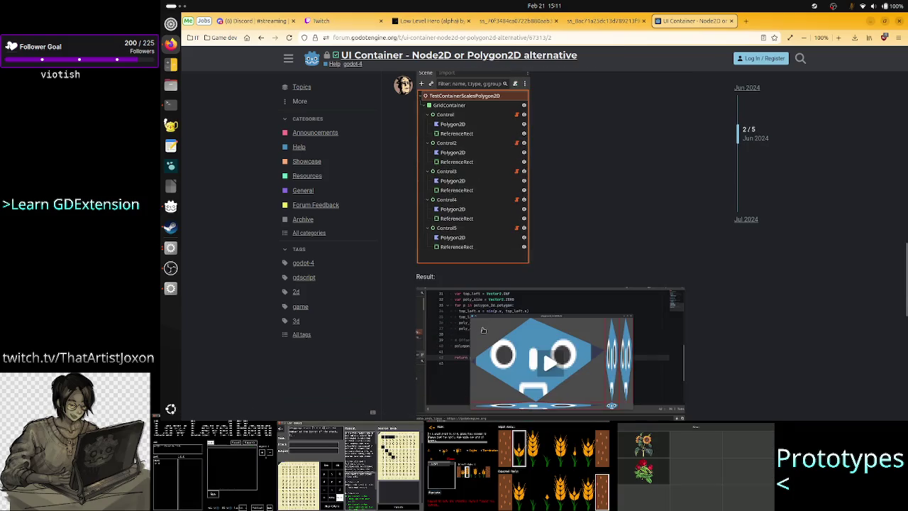
scroll(483, 329, down, 4)
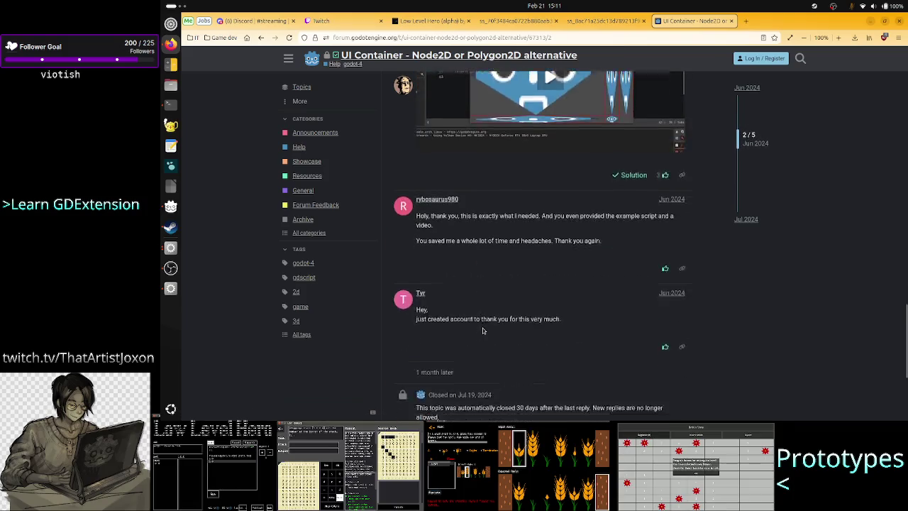
scroll(560, 267, up, 10)
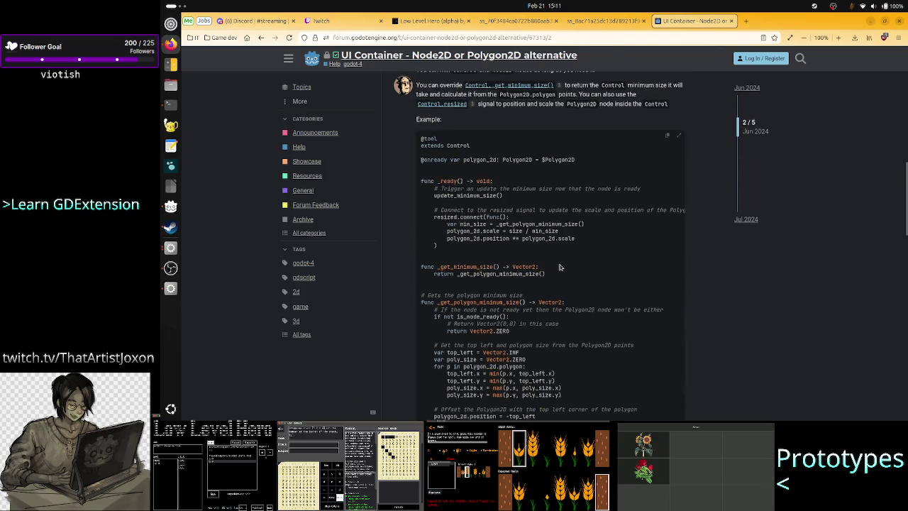
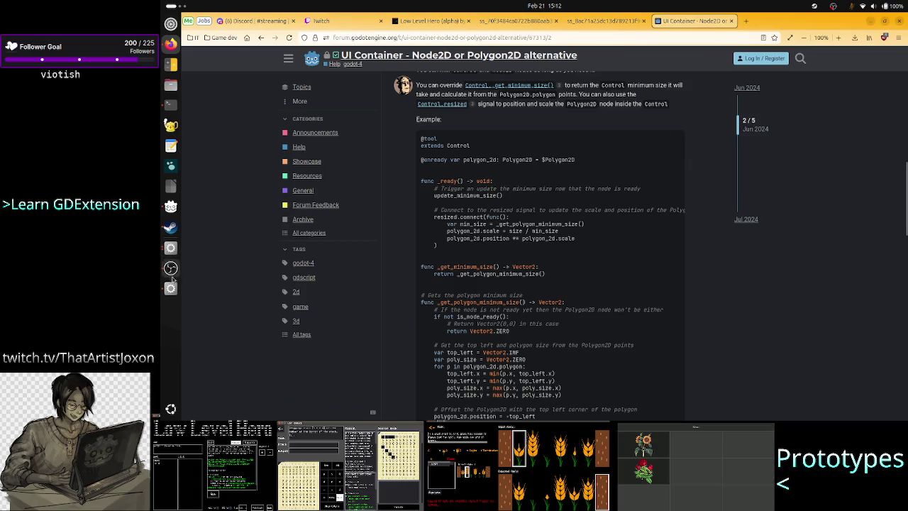
Close the running Crop_METI debug game window and return to the Godot editor
click(167, 250)
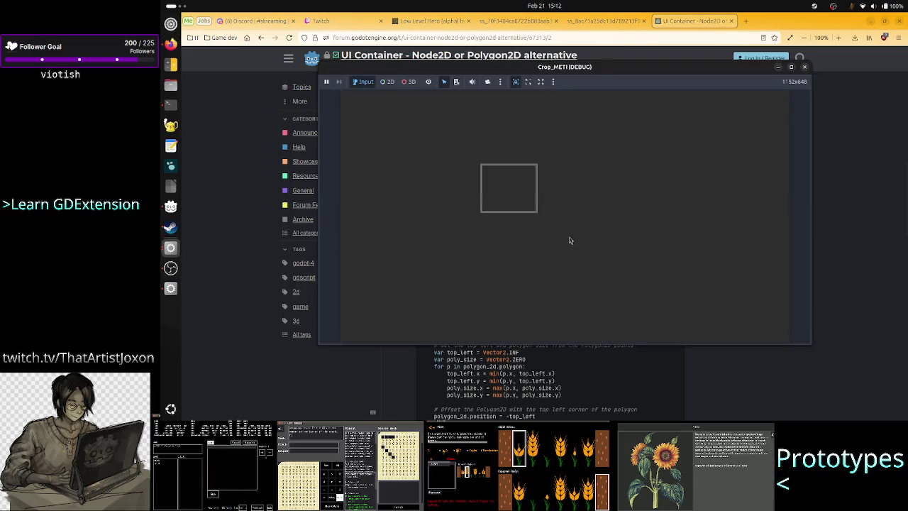
click(806, 66)
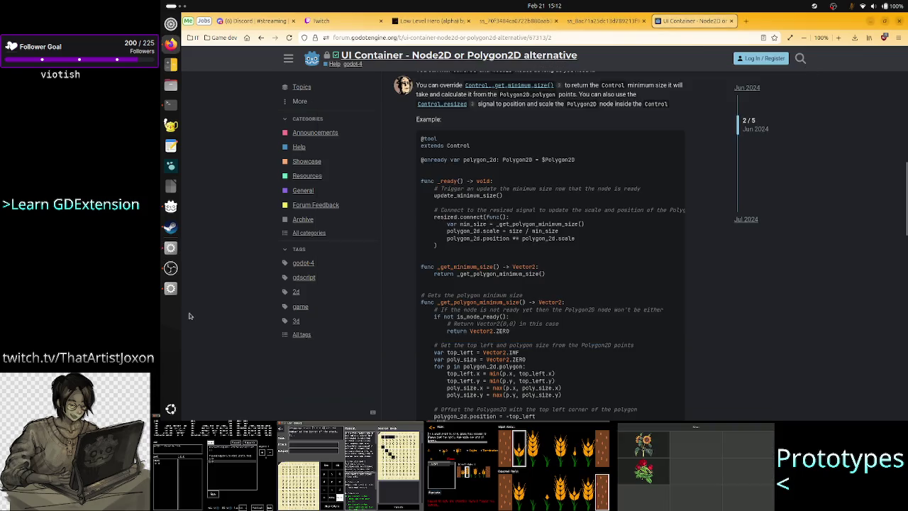
click(171, 248)
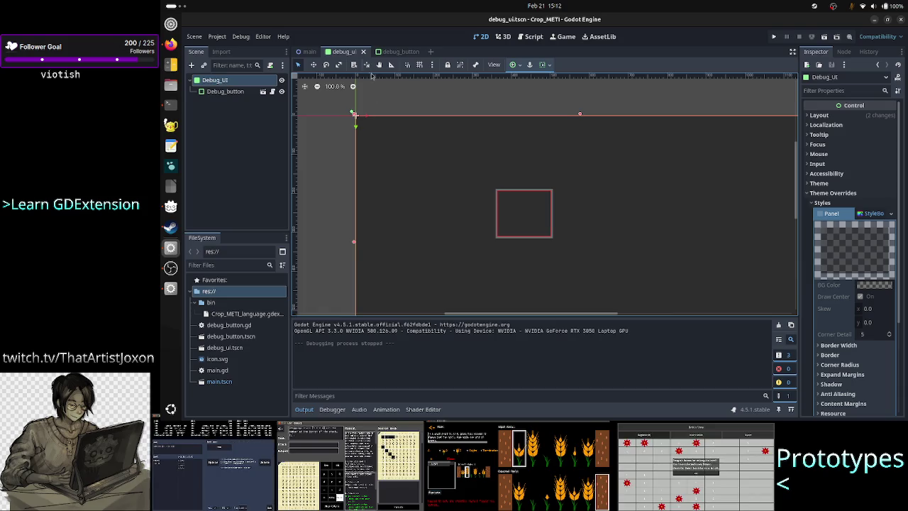
Switch to the debug_button scene and inspect its Panel and Polygon2D nodes
click(401, 52)
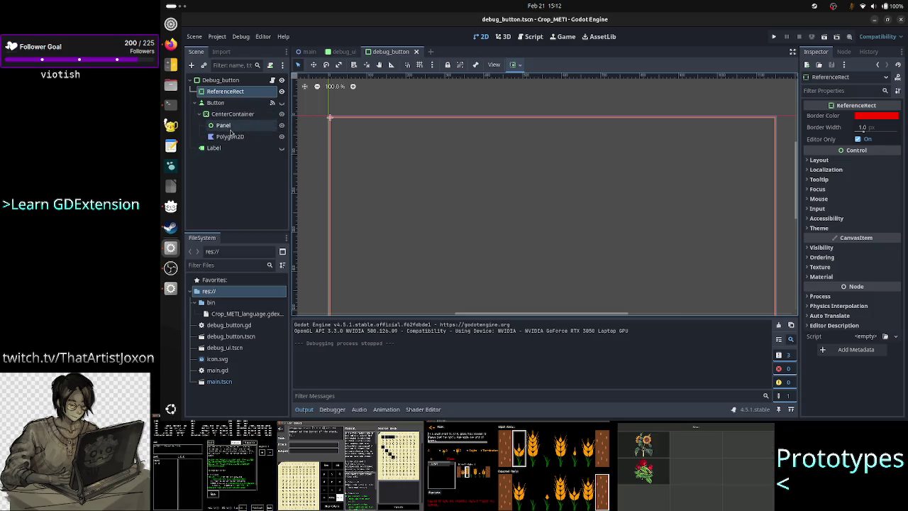
click(227, 126)
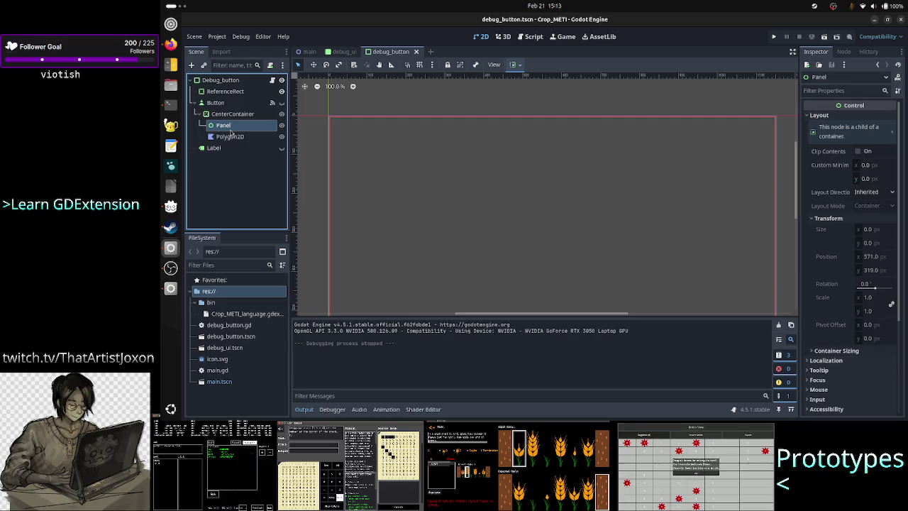
click(233, 137)
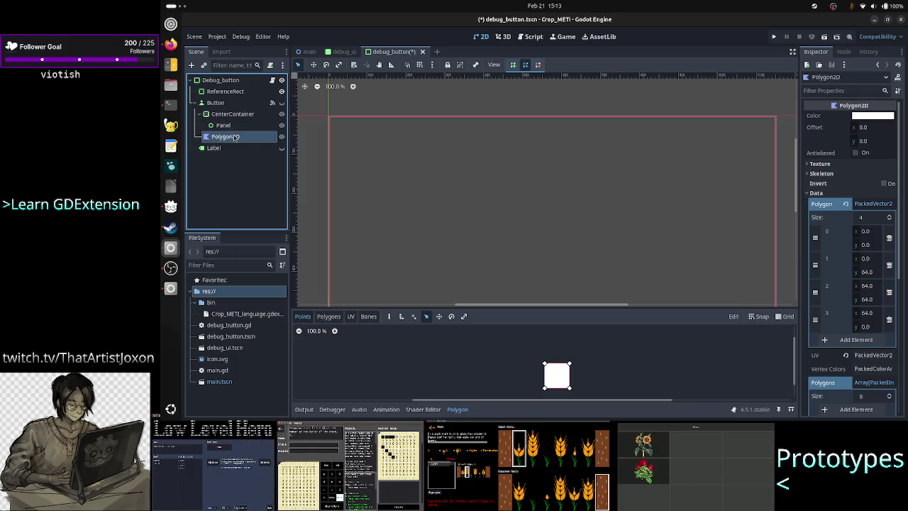
Delete CenterContainer with its children, then delete the ReferenceRect node
click(233, 115)
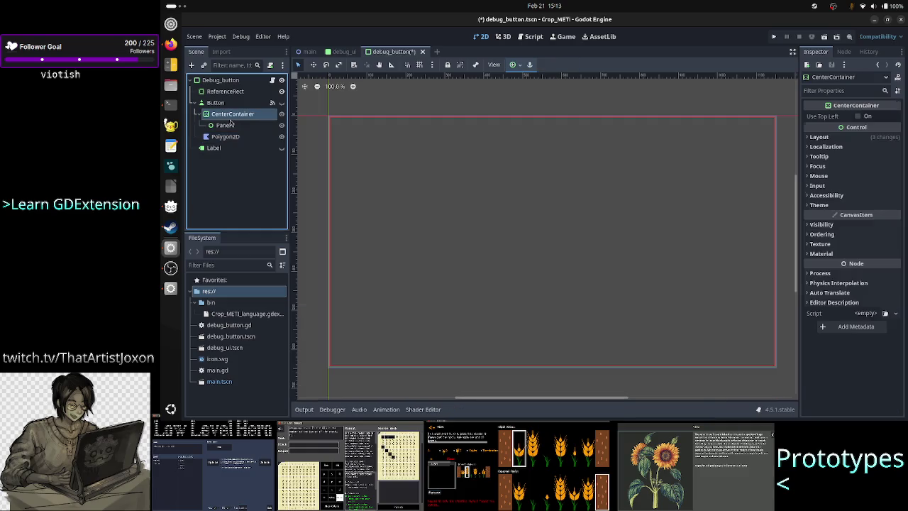
right_click(237, 118)
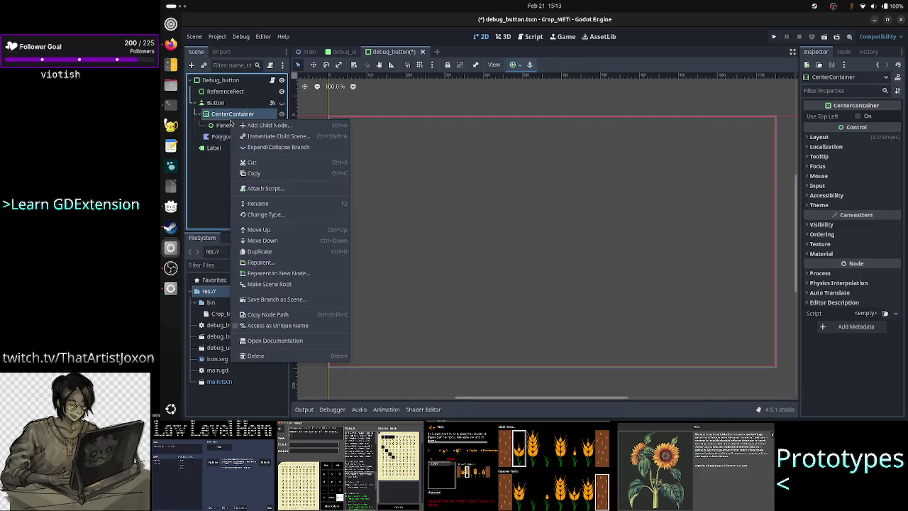
click(280, 354)
click(579, 220)
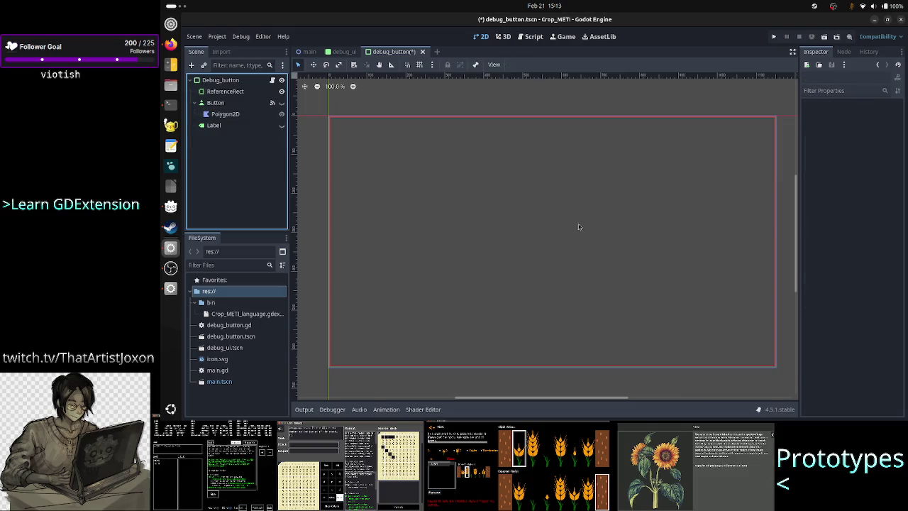
click(243, 96)
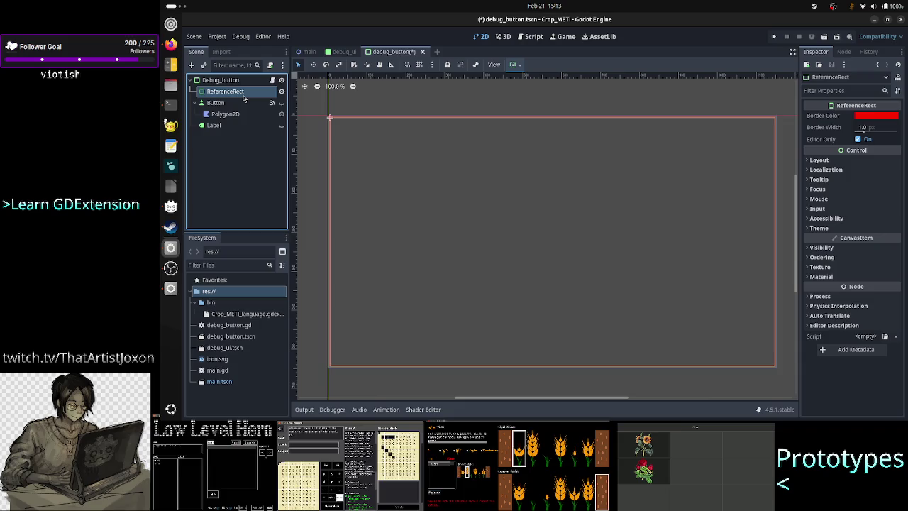
key(Delete)
key(Return)
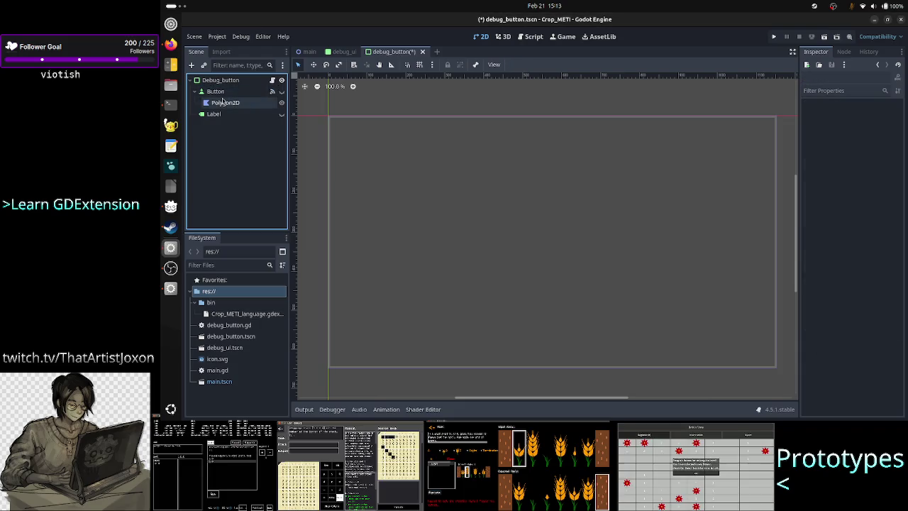
Make Button and Label visible so the white square and Stop label show on the canvas
click(225, 94)
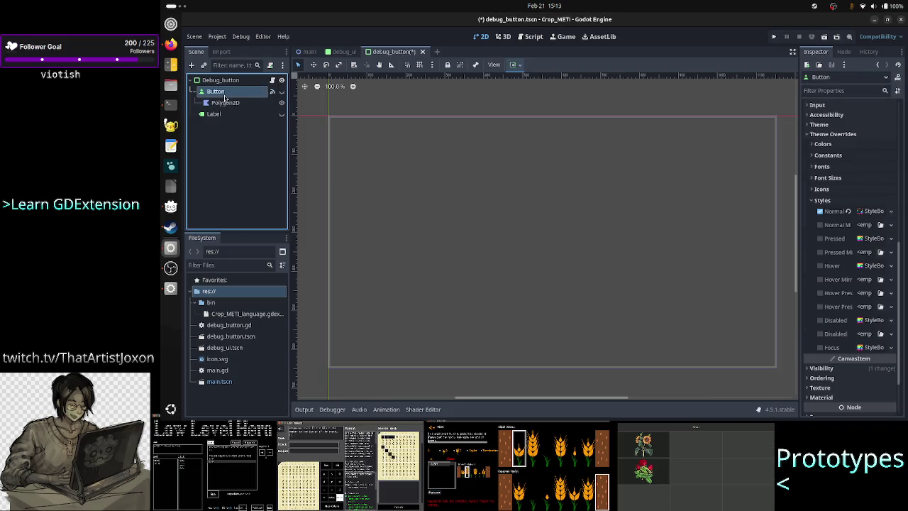
click(215, 115)
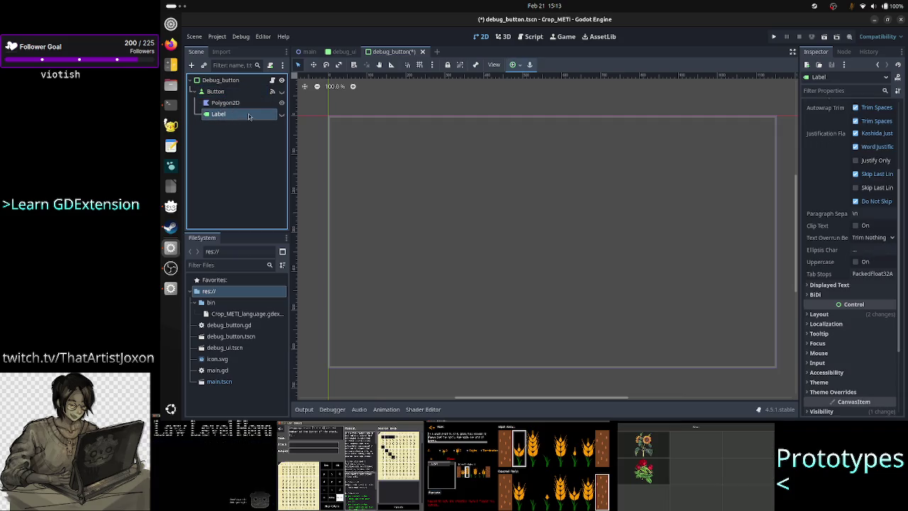
click(245, 135)
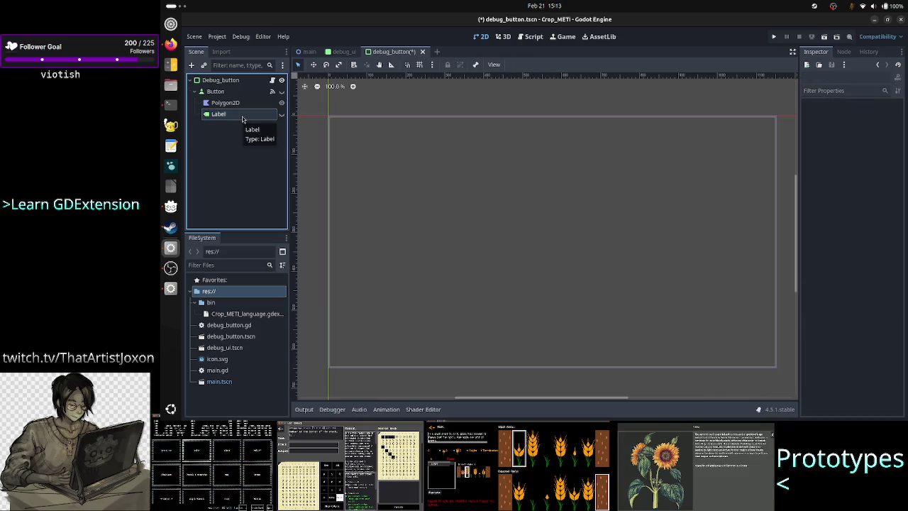
click(282, 91)
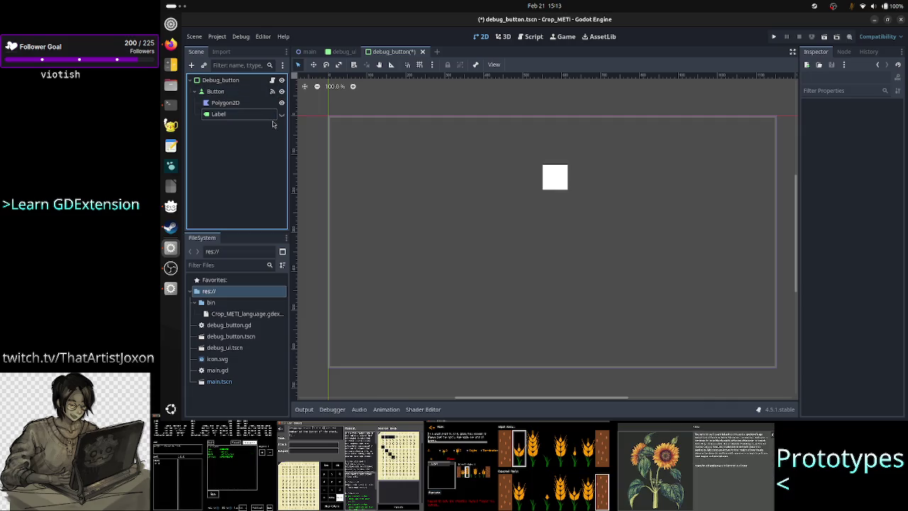
click(282, 114)
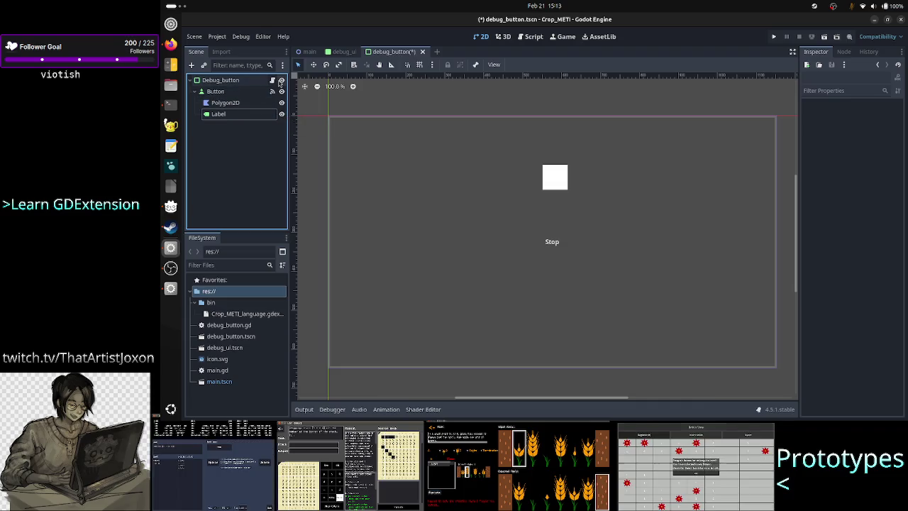
click(273, 80)
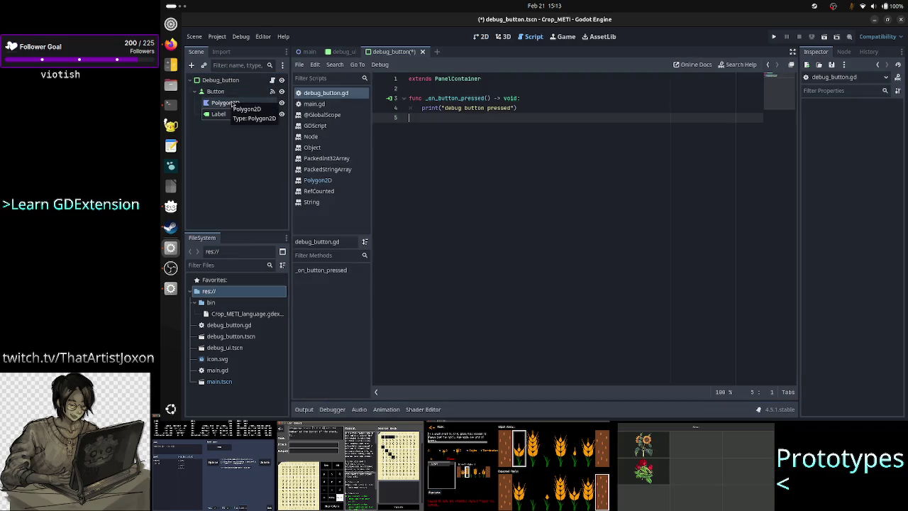
Rename the Polygon2D node to Icon_poligon
double_click(247, 104)
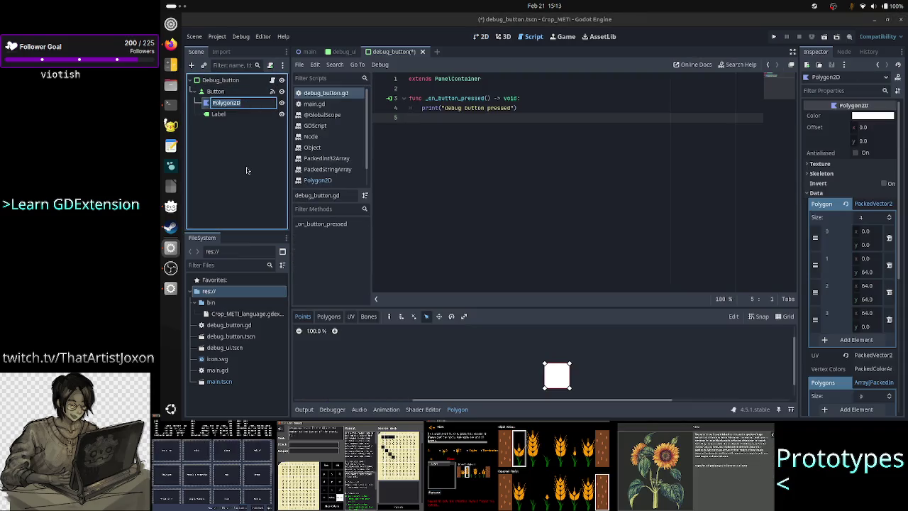
text(Icon)
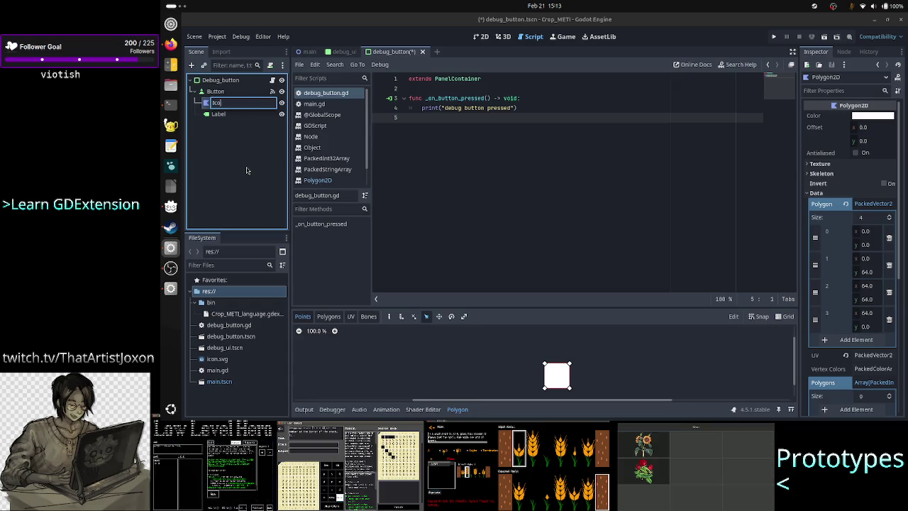
key(BackSpace)
text(Poligo)
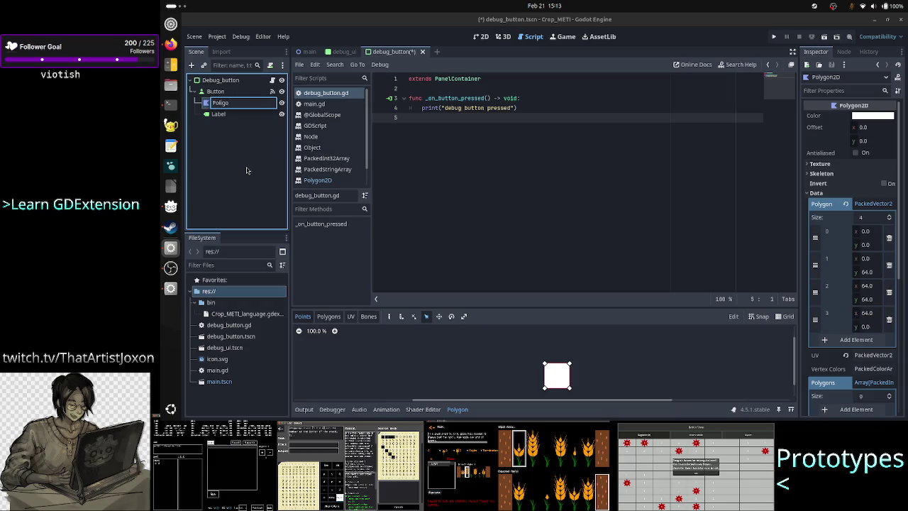
key(BackSpace)
key(BackSpace)
key(BackSpace)
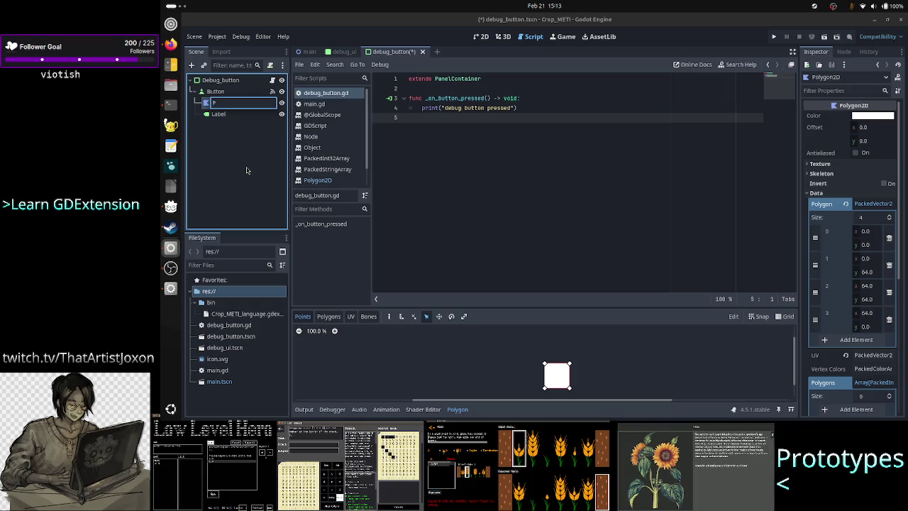
text(Icon_p)
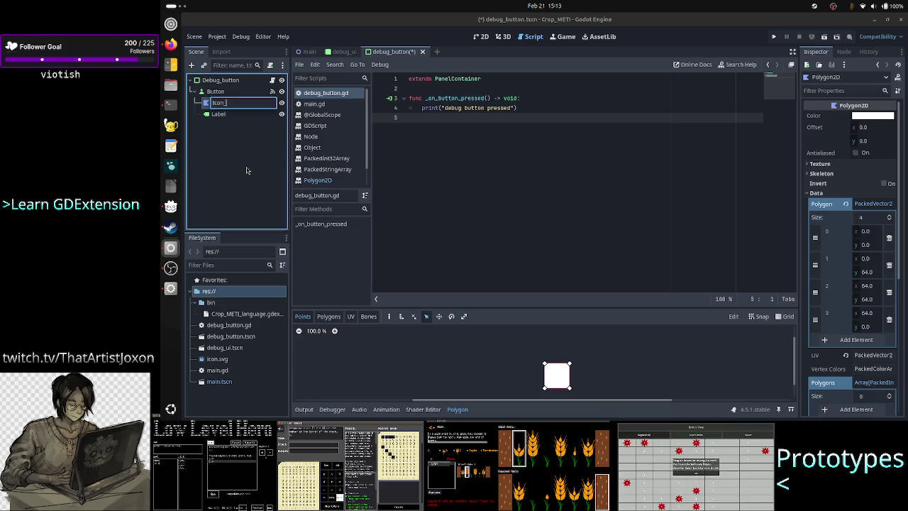
text(oligon)
key(Return)
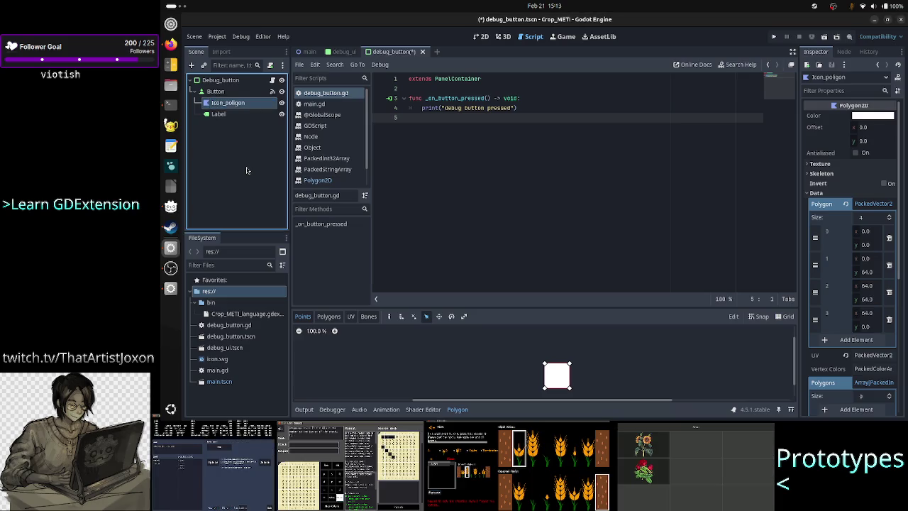
Insert blank lines below the extends line in debug_button.gd, checking the forum thread for reference
click(482, 98)
key(ctrl+shift+Return)
key(ctrl+shift+Return)
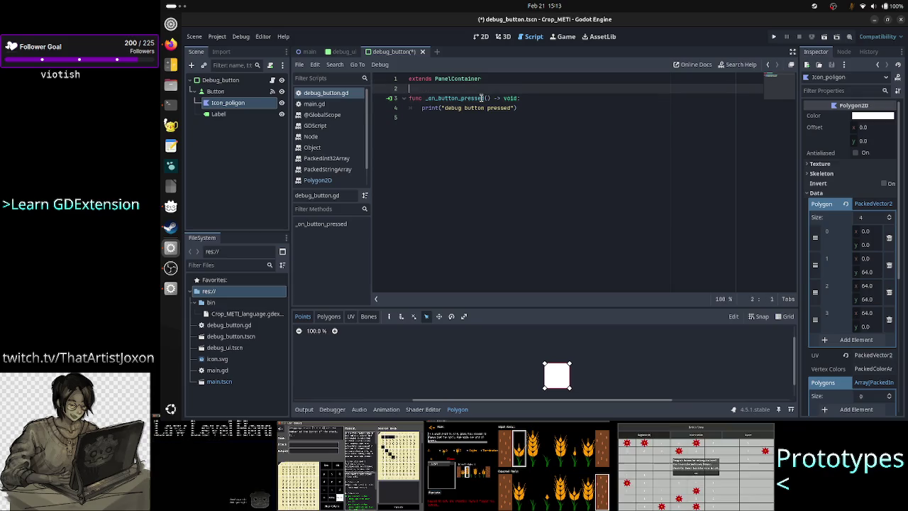
key(alt+Tab)
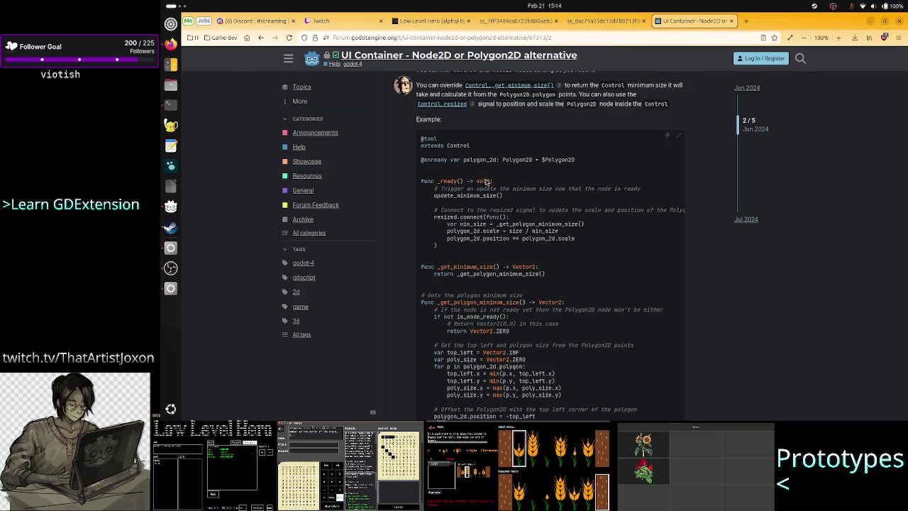
key(alt+Tab)
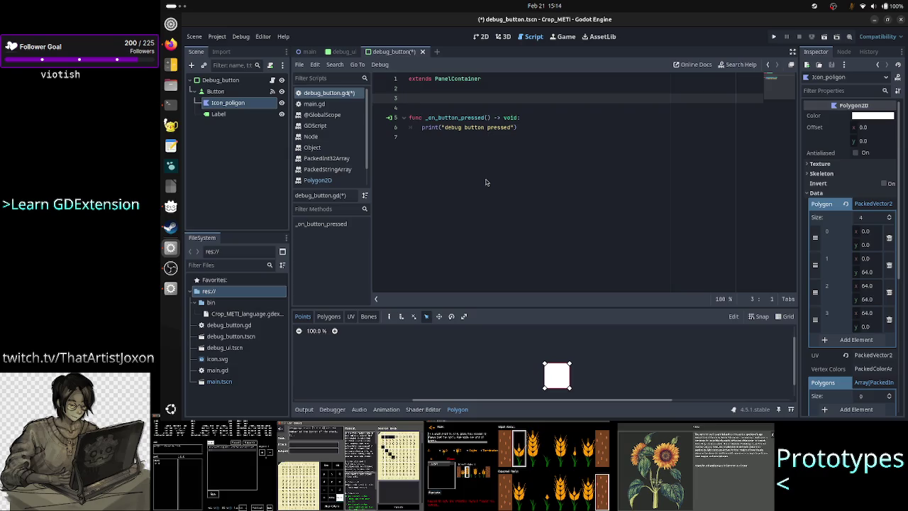
text(@on)
key(Return)
text(var ic)
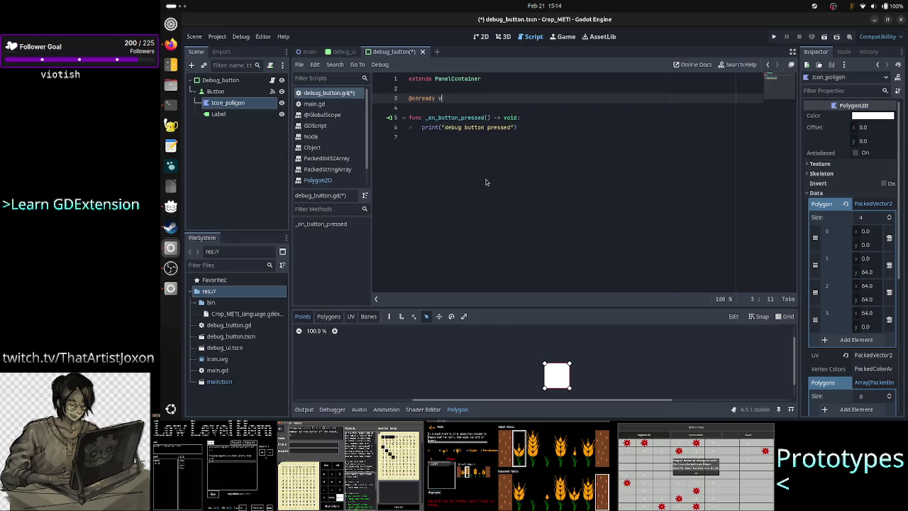
text(on_poligo)
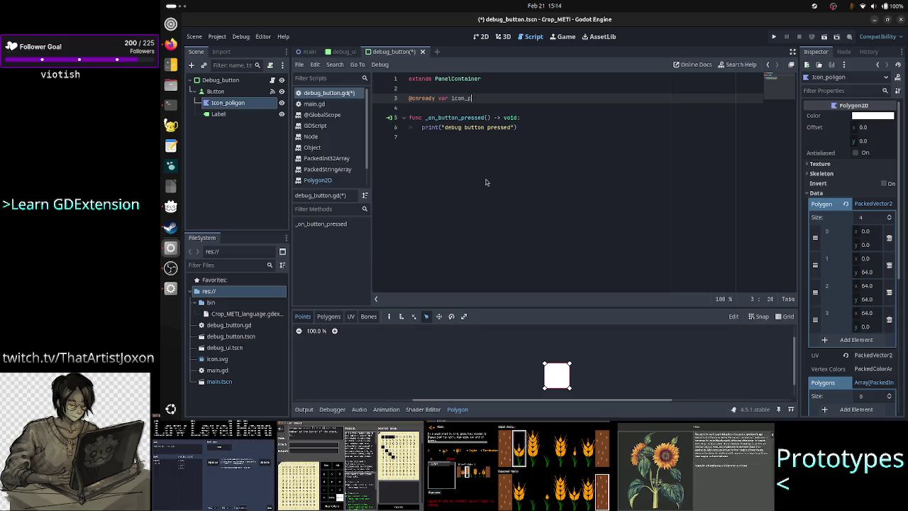
text(n)
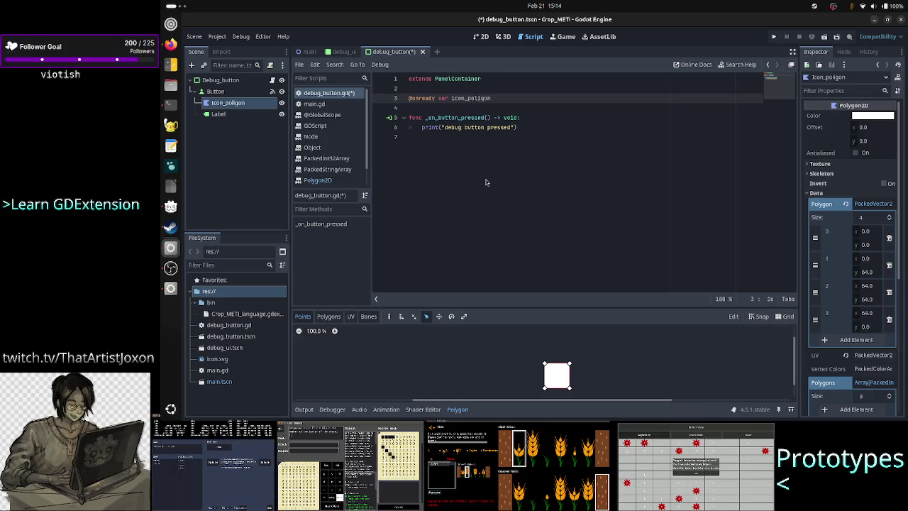
text(:)
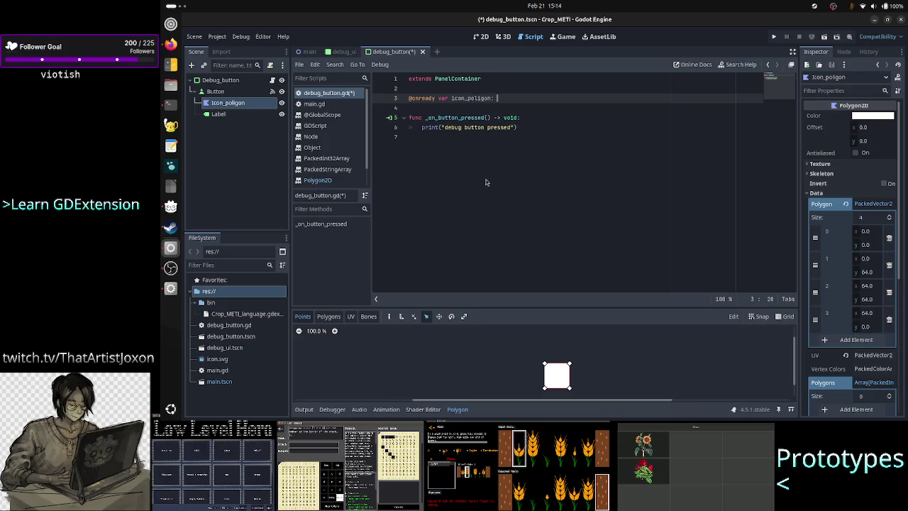
text( Pol)
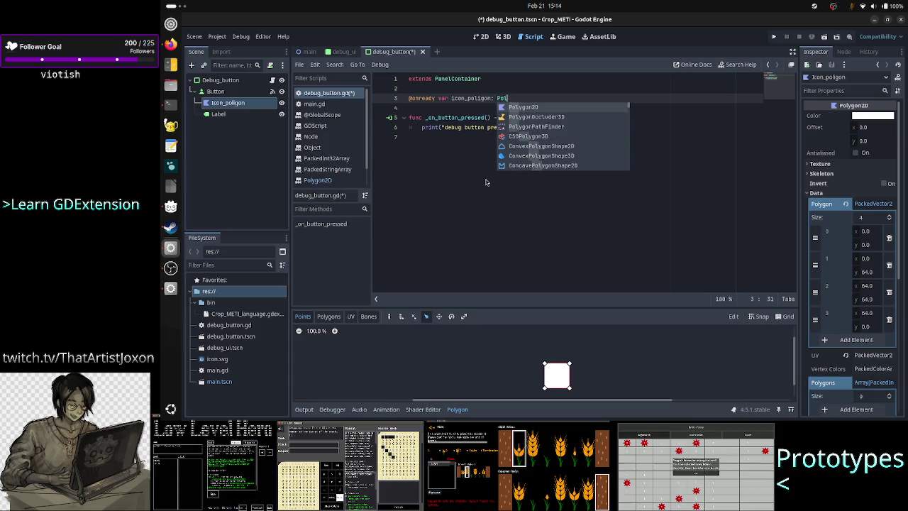
key(Return)
text(=)
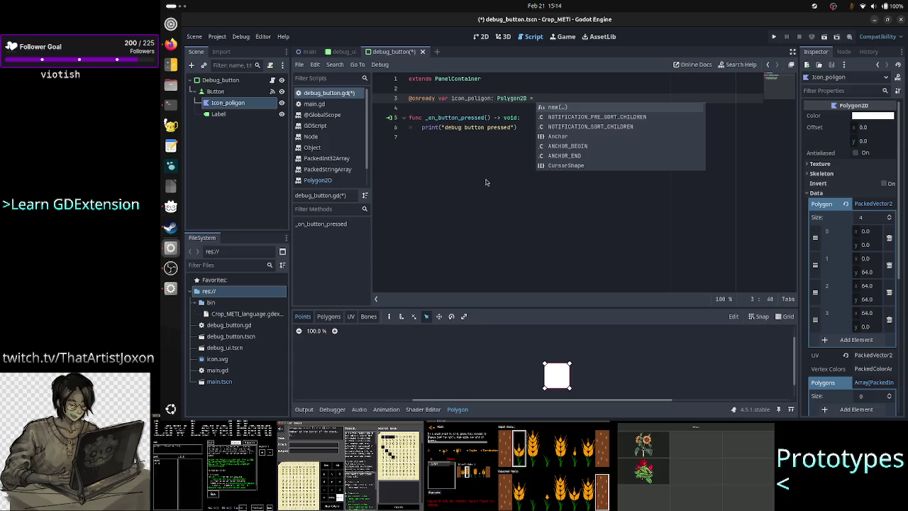
key(Escape)
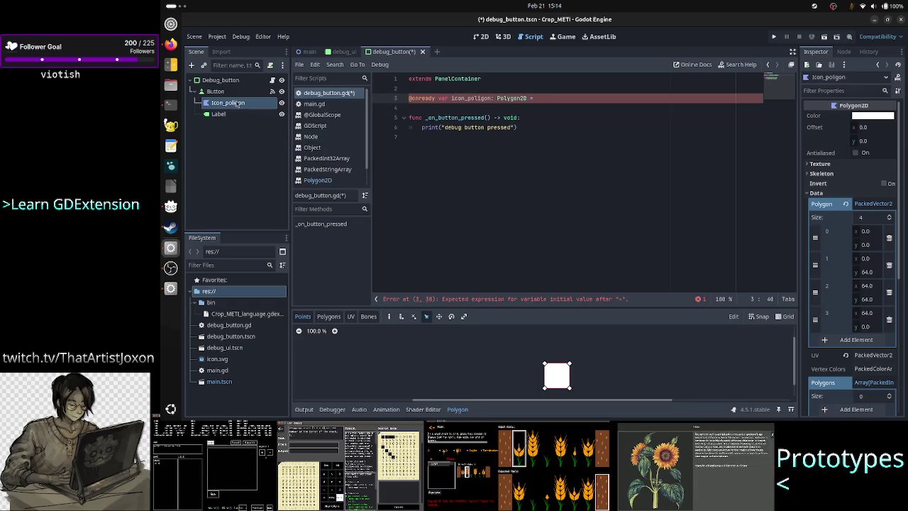
Give Icon_poligon a scene-unique name and assign %Icon_poligon to the variable
right_click(237, 104)
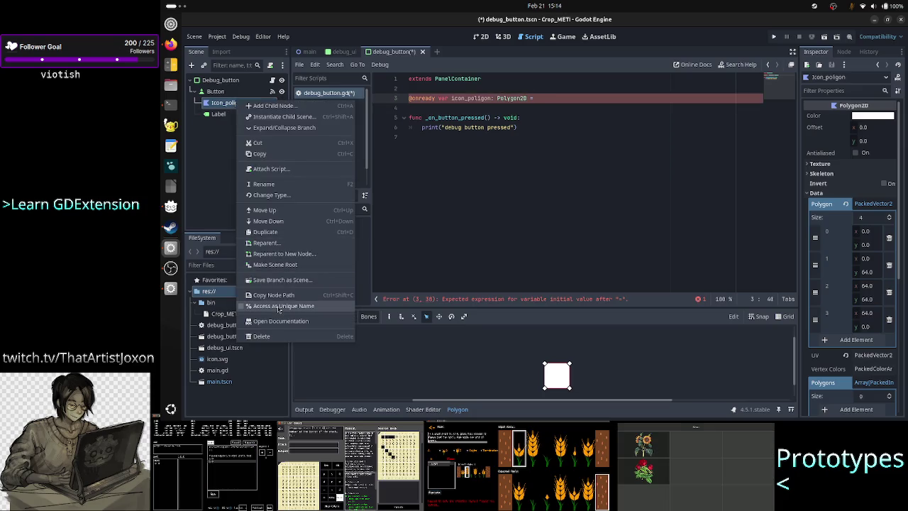
click(278, 309)
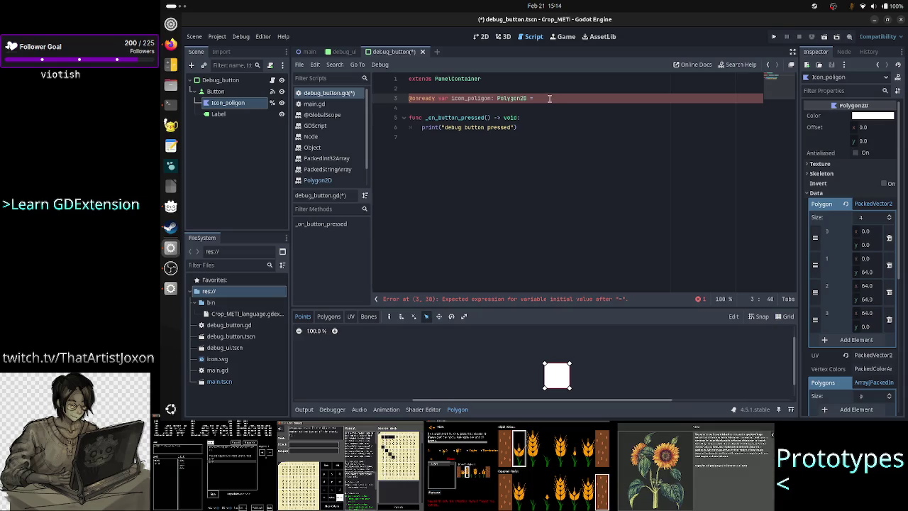
text("%)
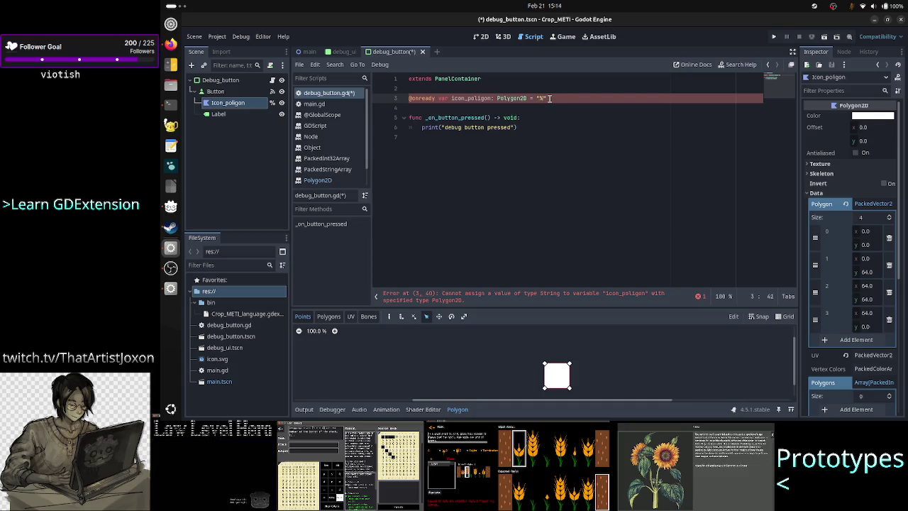
text(Ico)
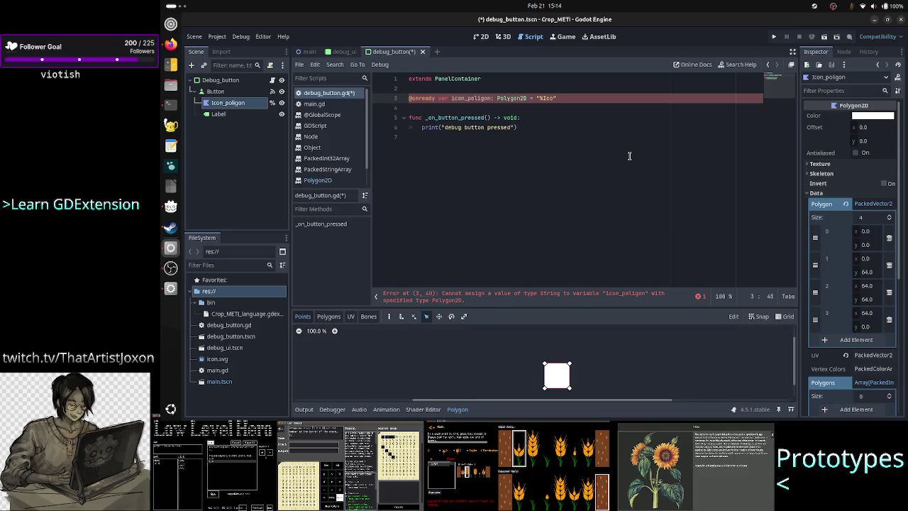
text(")
key(BackSpace)
key(BackSpace)
key(BackSpace)
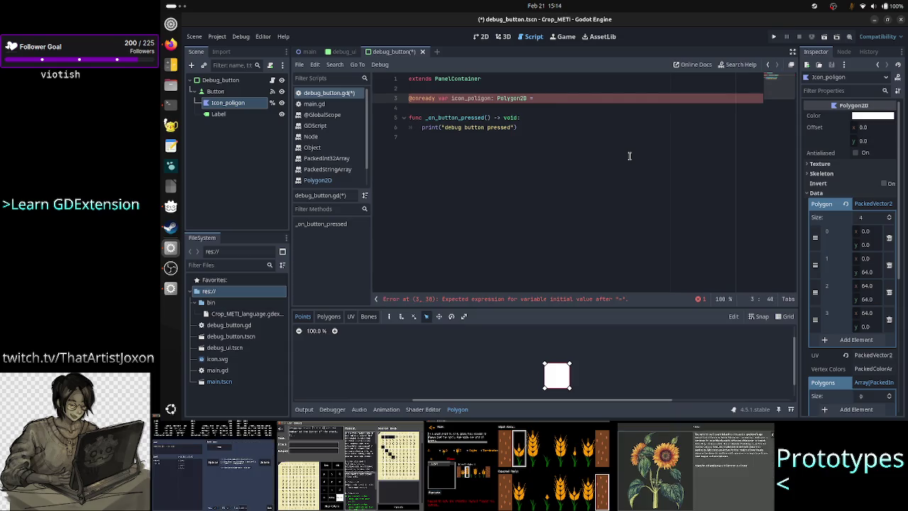
text(I)
key(Return)
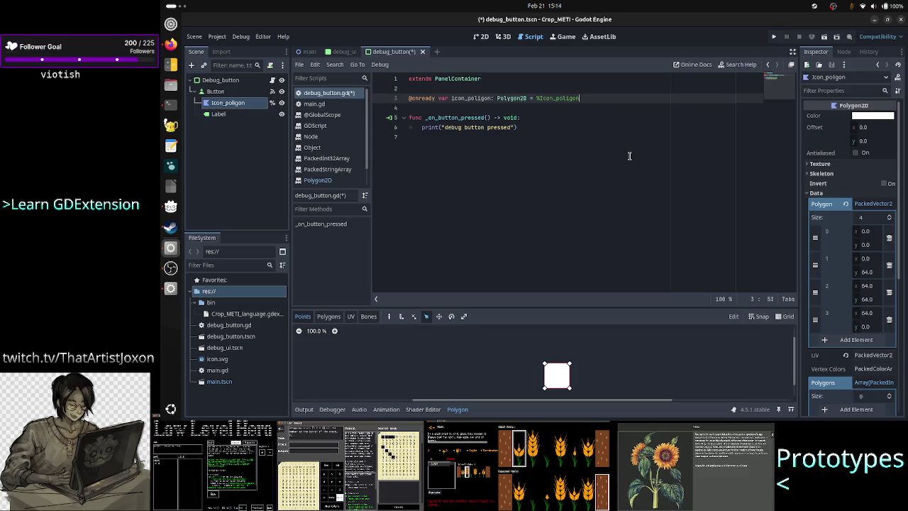
Add and then remove a trial get_node line below the declaration
key(Return)
text(get_node()
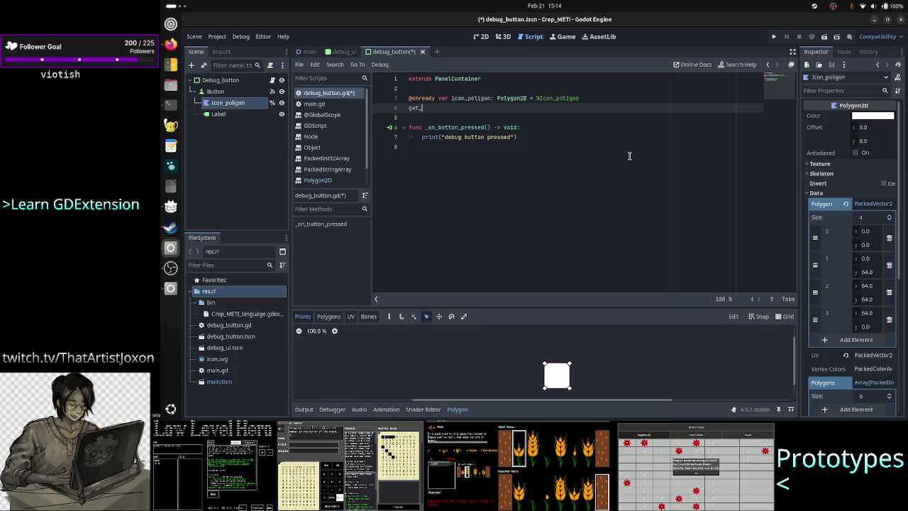
text("")
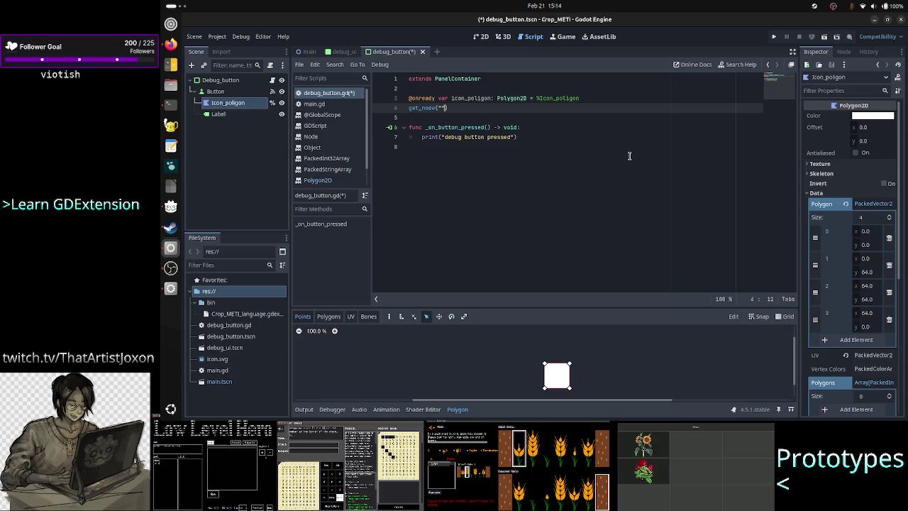
key(Down)
key(BackSpace)
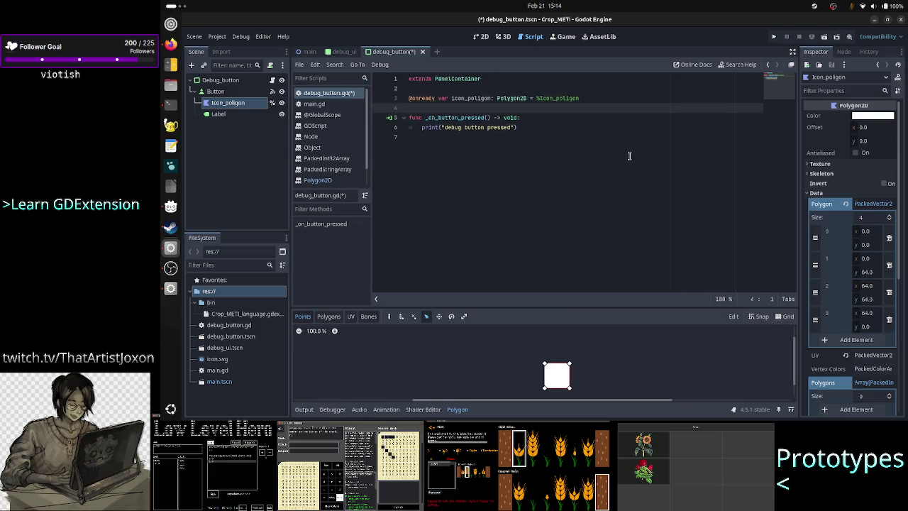
key(Up)
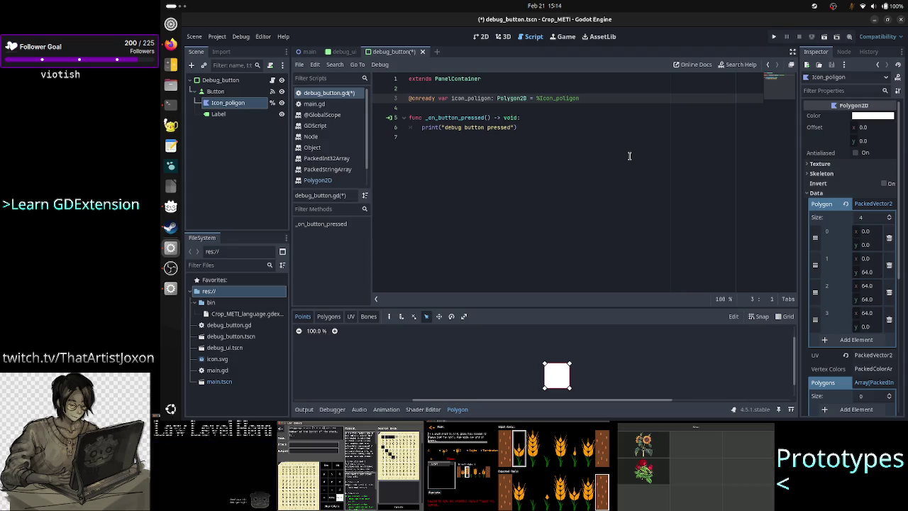
key(Down)
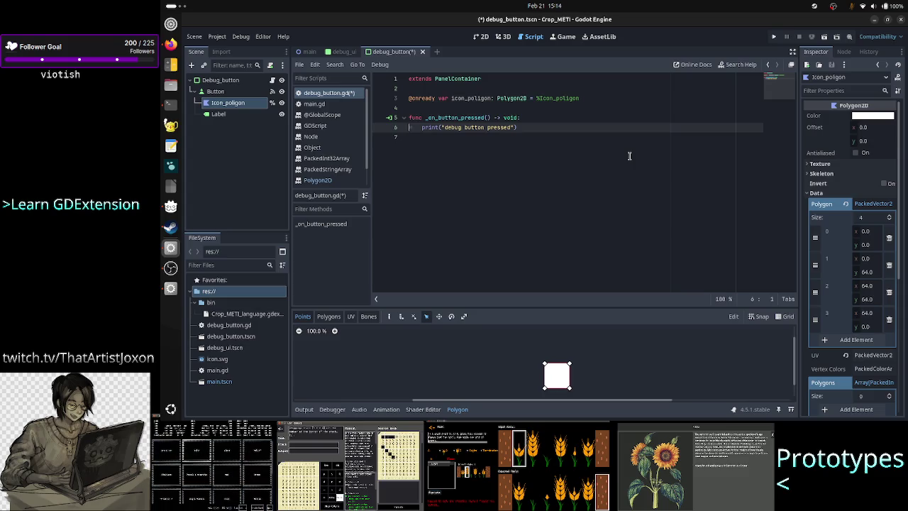
key(Down)
key(Down)
key(Down)
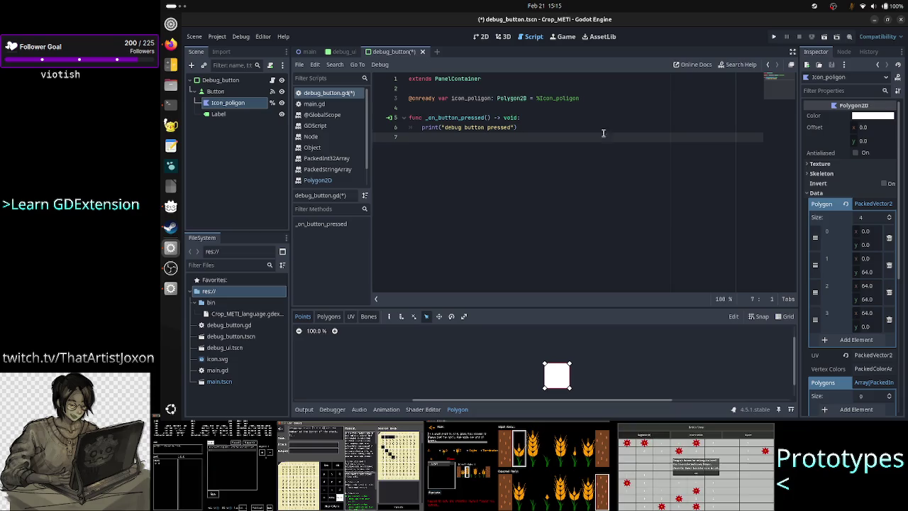
click(486, 43)
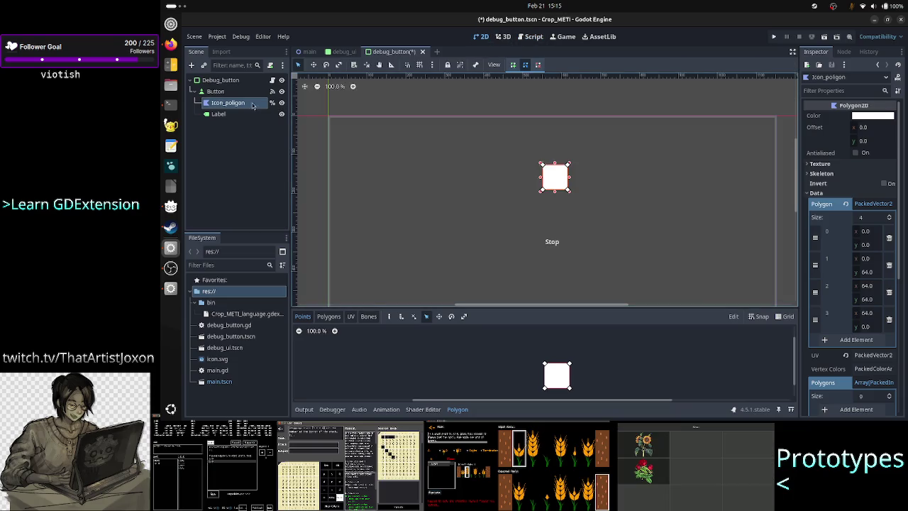
Select Button and Debug_button, try Reparent to New Node on Button, then cancel it
click(216, 92)
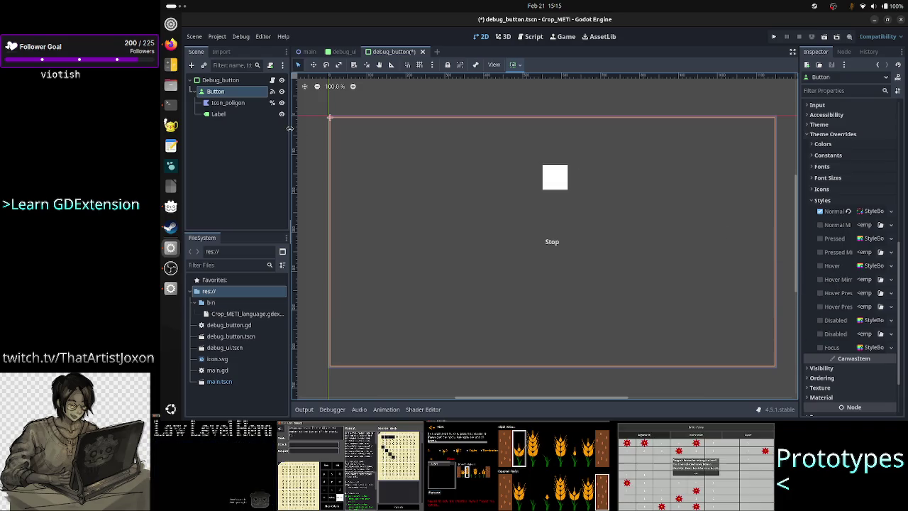
click(239, 80)
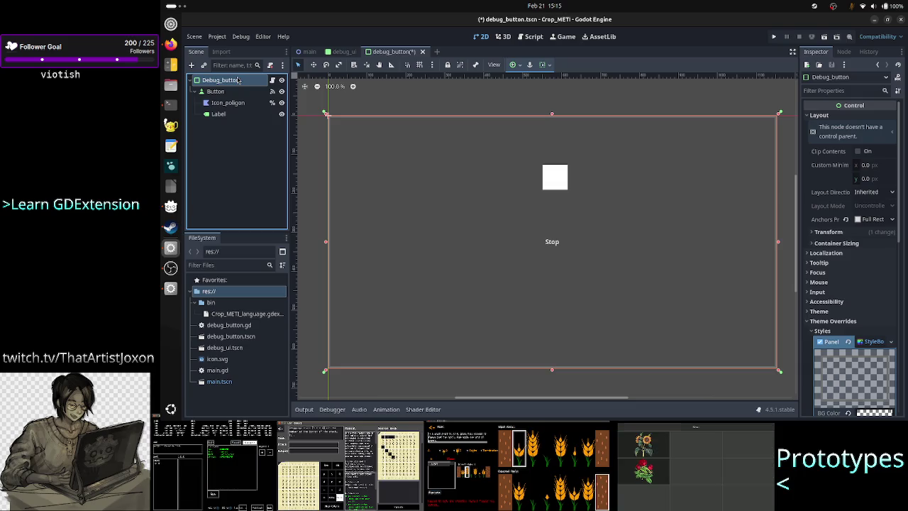
click(216, 91)
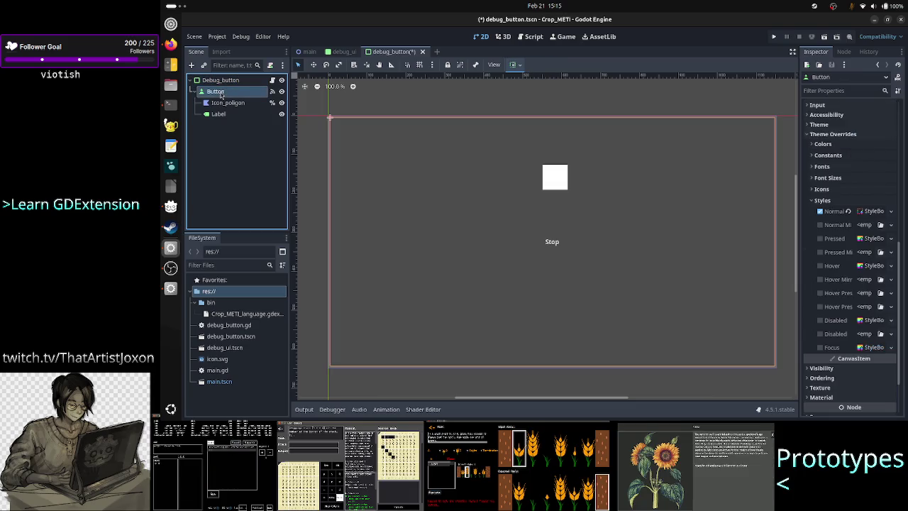
right_click(220, 95)
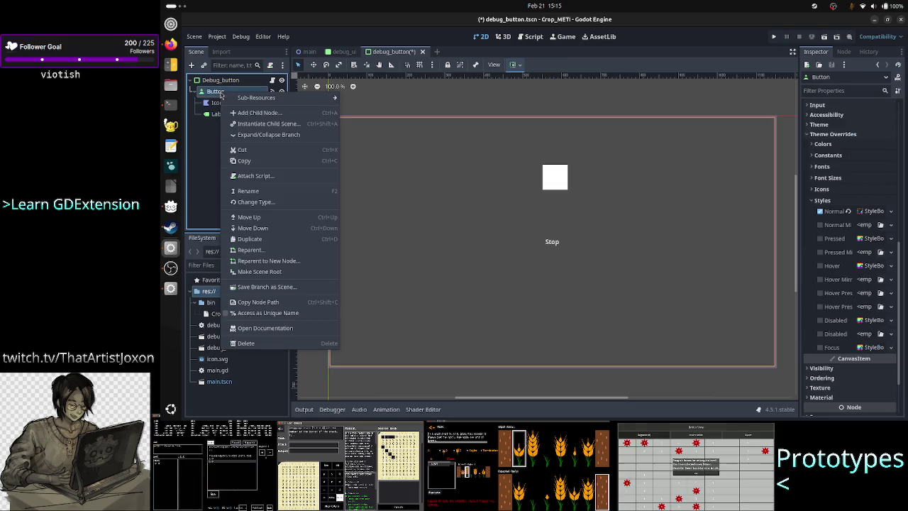
click(276, 264)
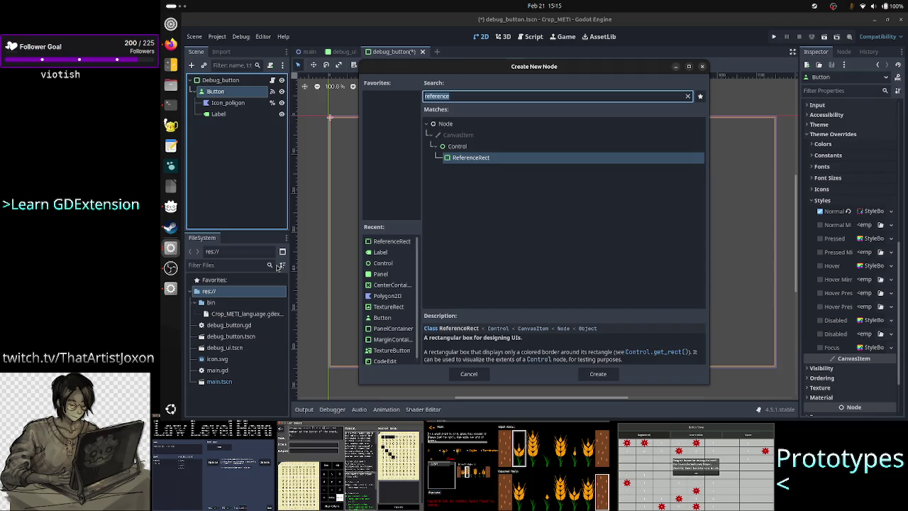
key(Escape)
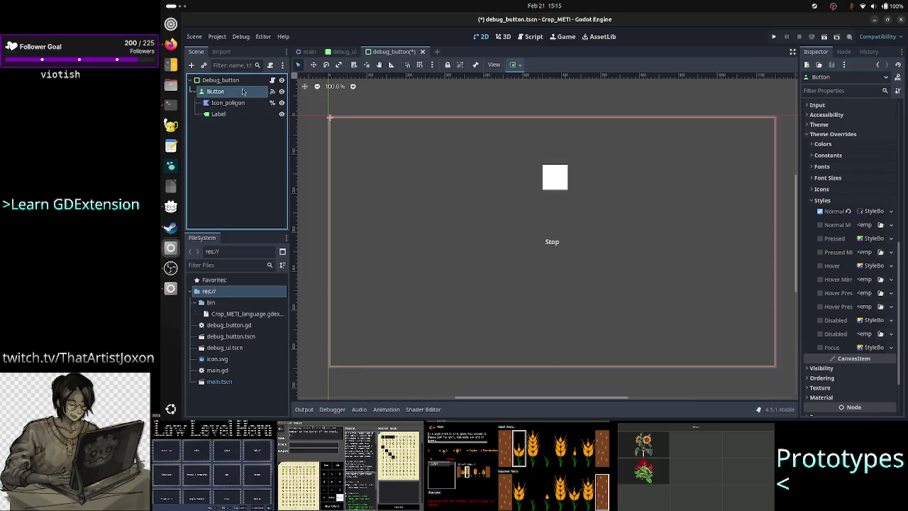
right_click(243, 93)
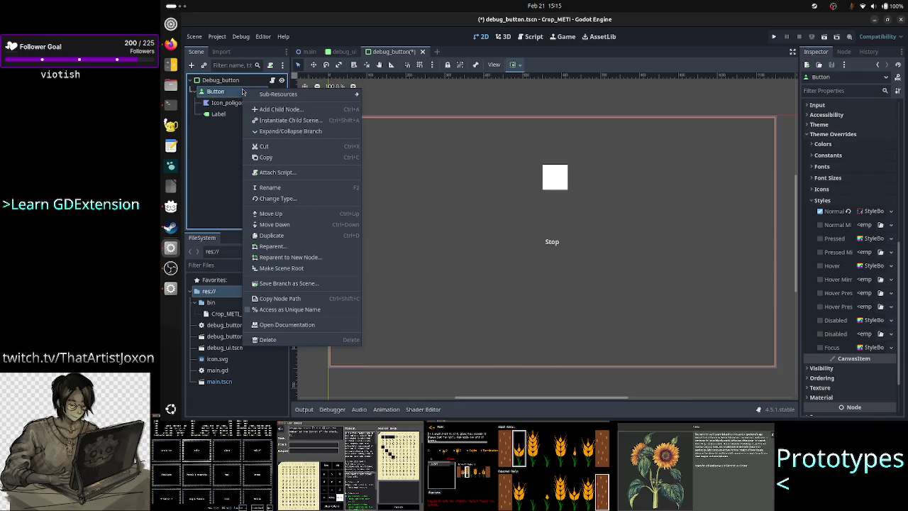
click(298, 271)
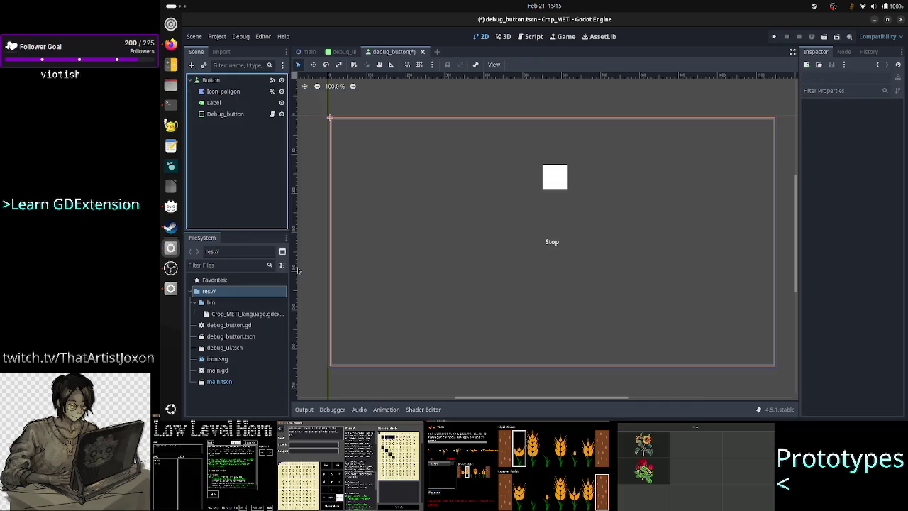
click(239, 118)
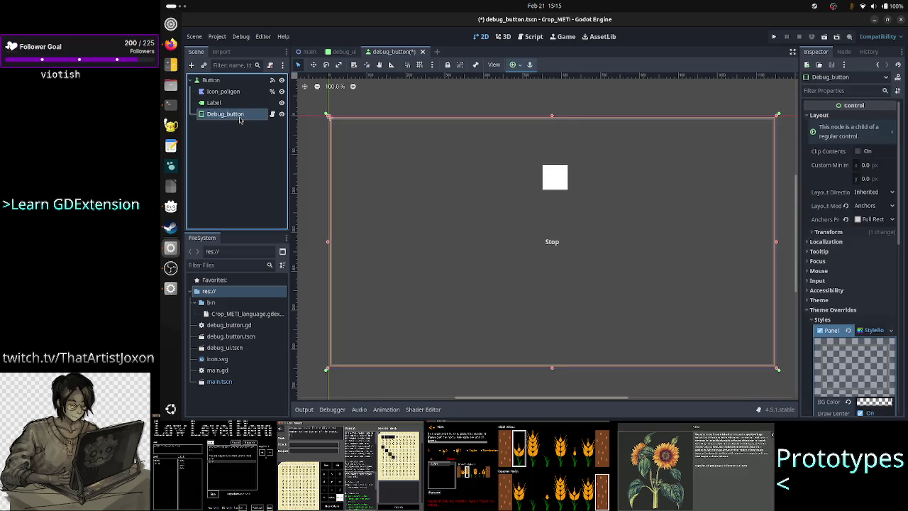
key(Delete)
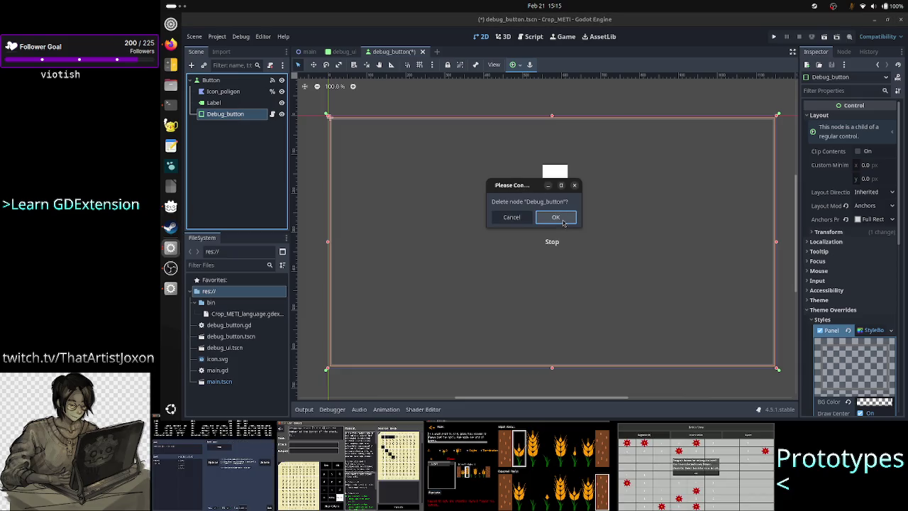
click(556, 218)
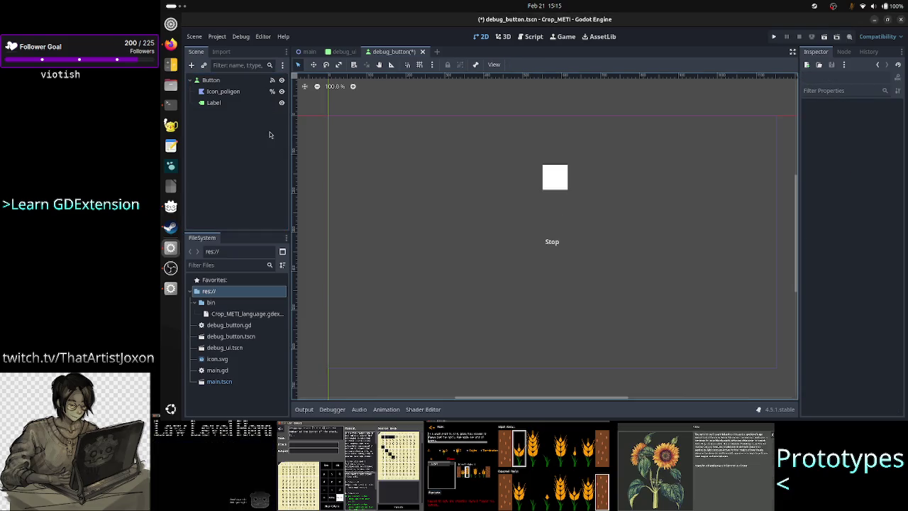
click(225, 81)
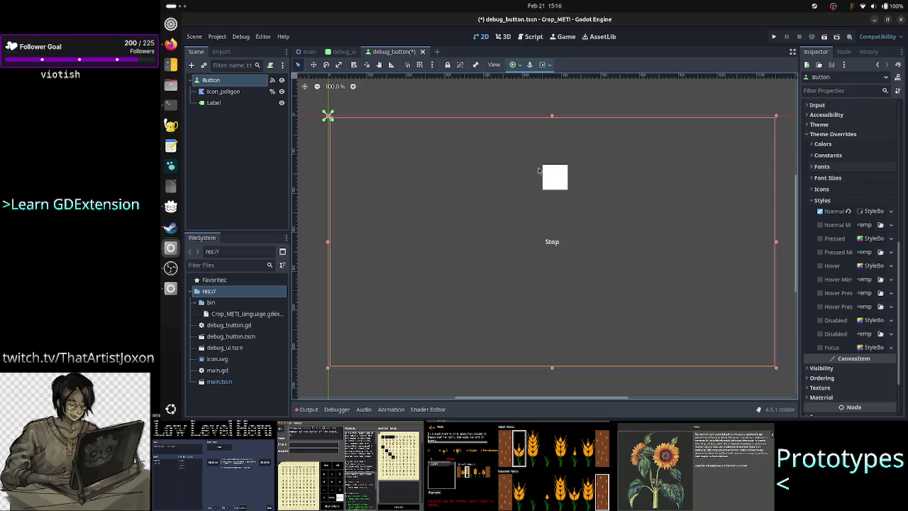
click(221, 91)
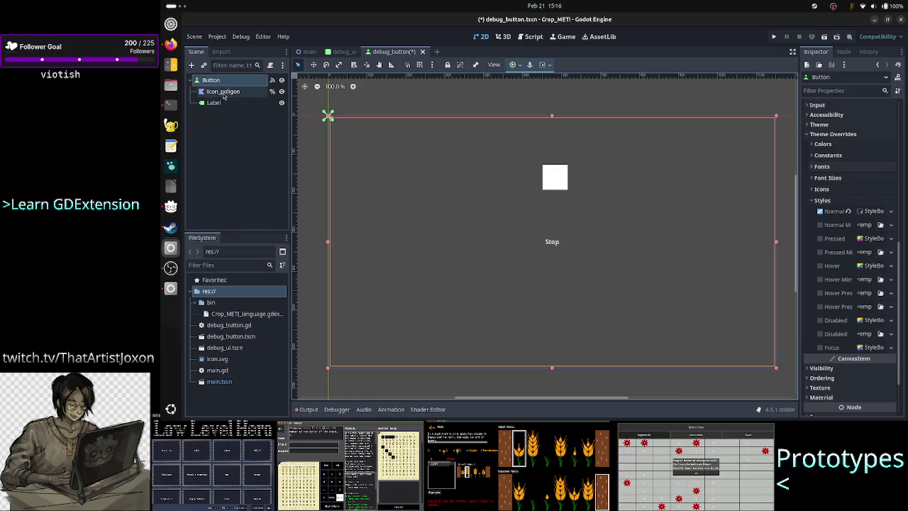
Set the Button root's own Text property to 'Stop'
click(214, 102)
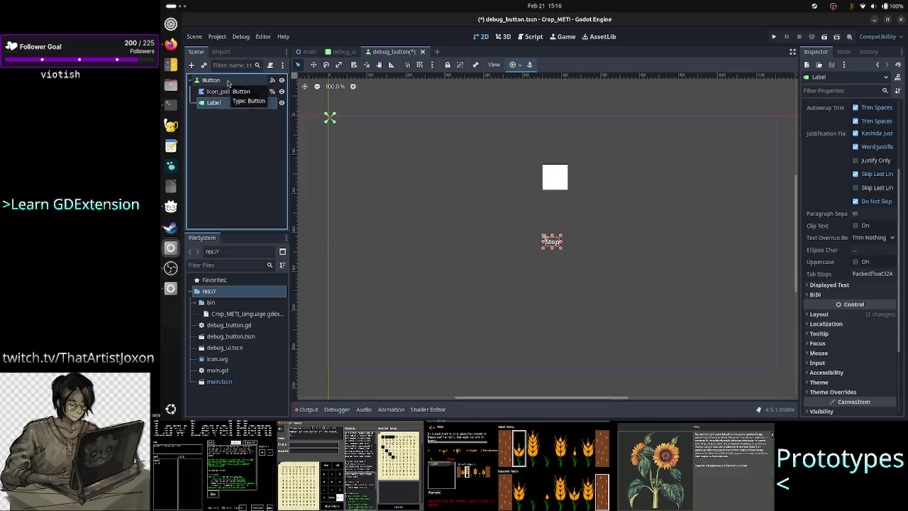
click(210, 81)
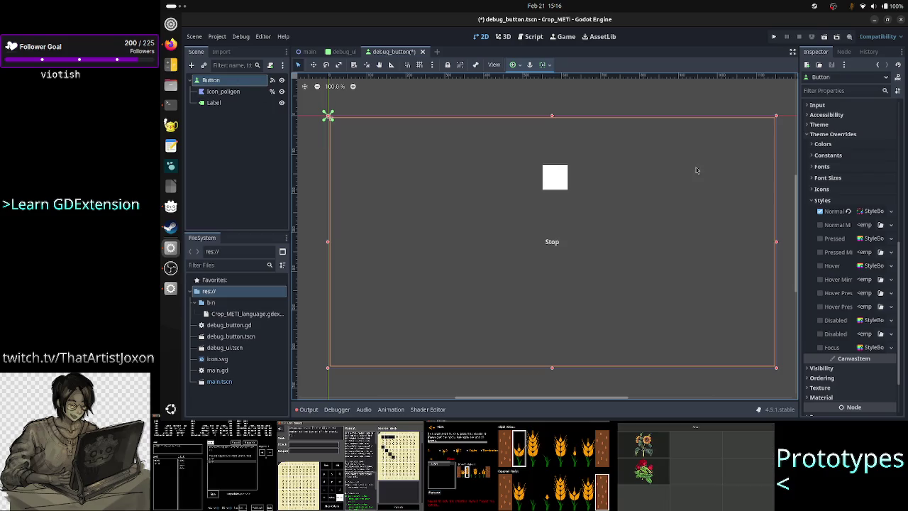
scroll(837, 169, up, 5)
click(845, 141)
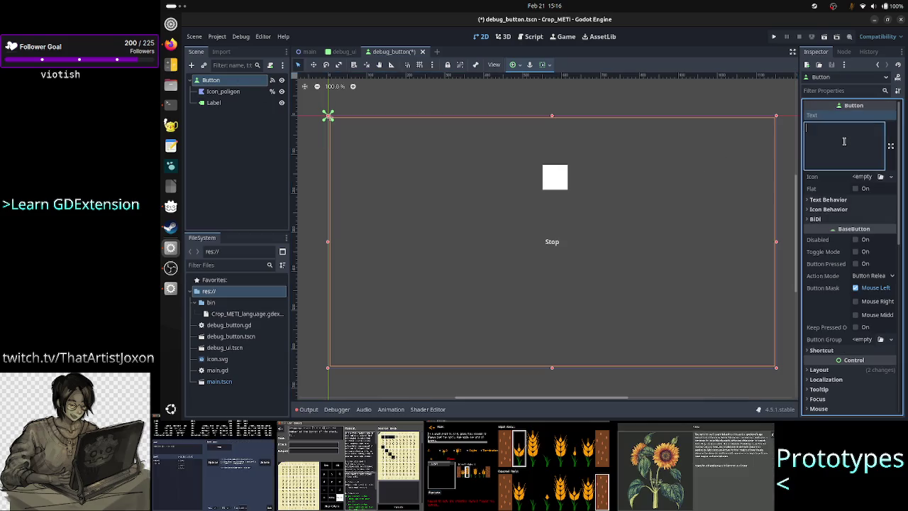
text(Stop)
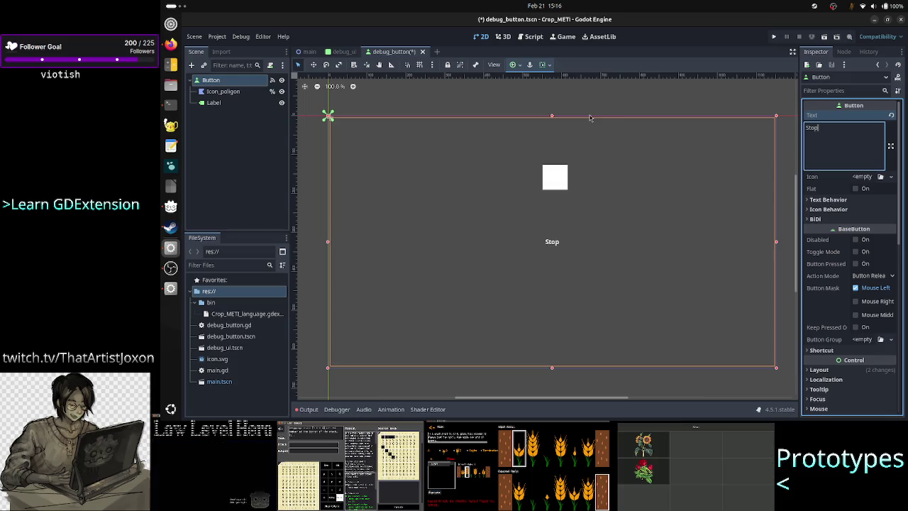
Delete the Label node and reselect Button
click(220, 105)
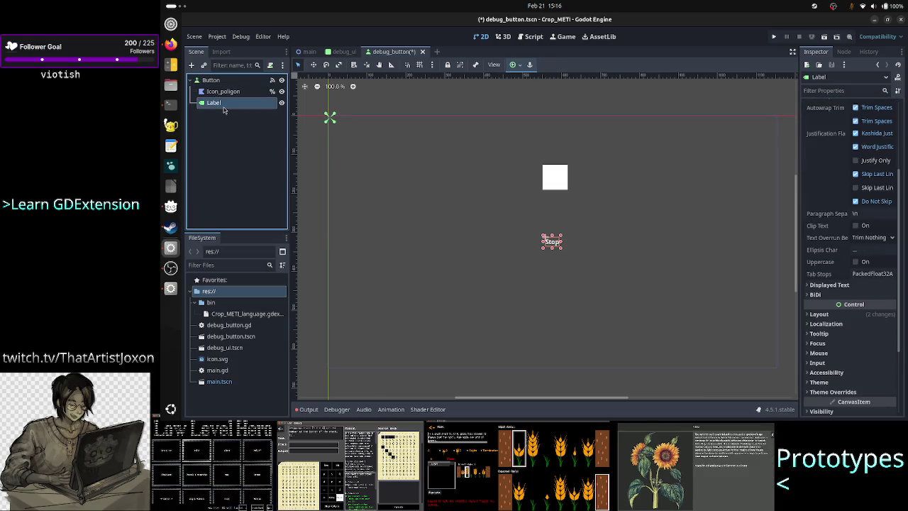
key(Delete)
key(Return)
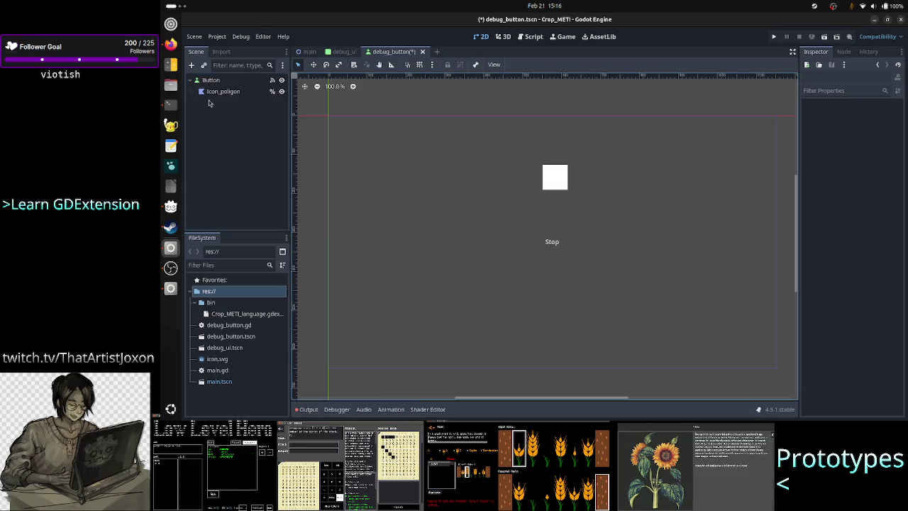
click(220, 82)
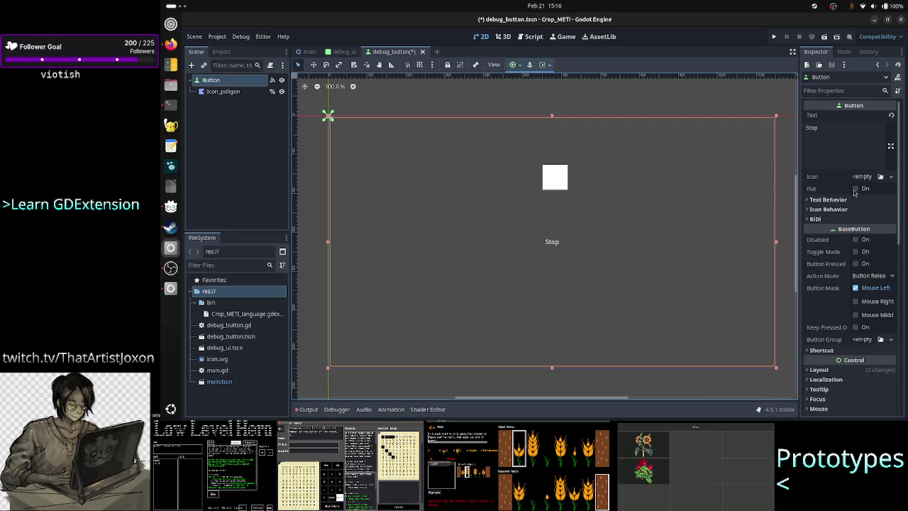
Try Right text alignment on the Button, then set it back to Center
click(846, 202)
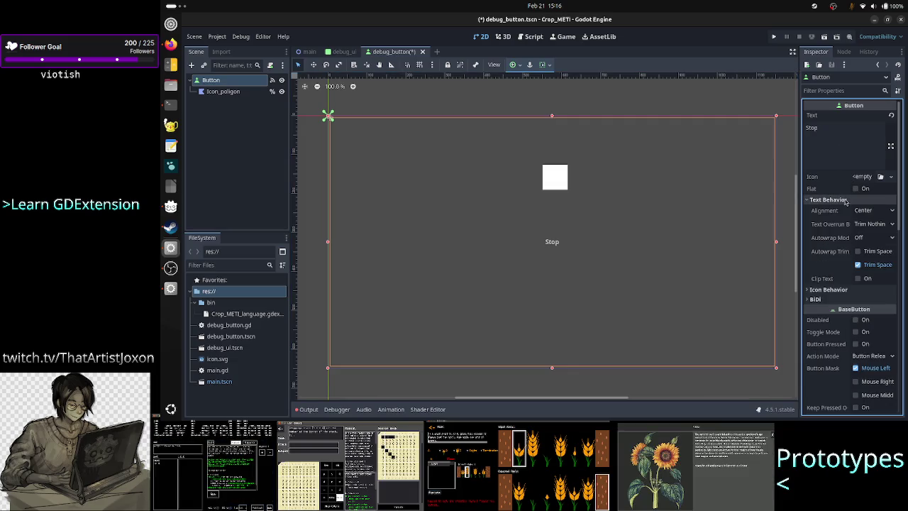
click(875, 211)
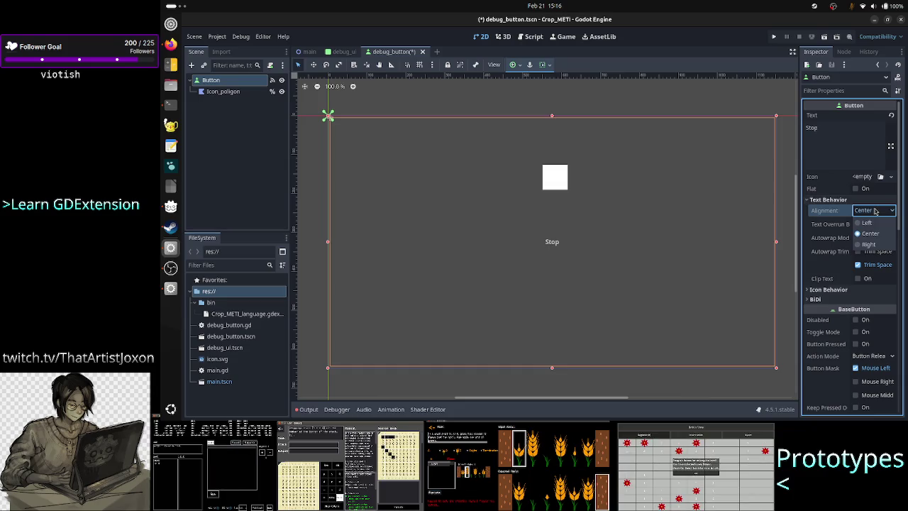
click(875, 211)
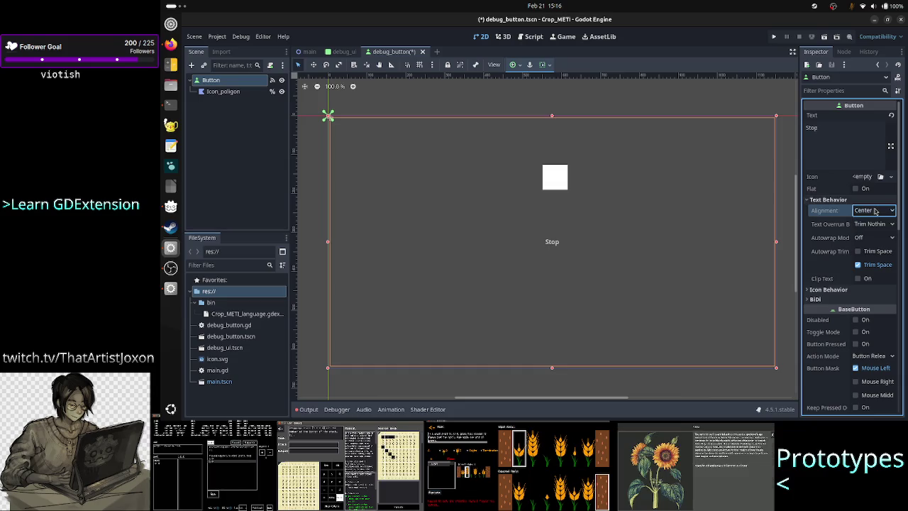
click(875, 211)
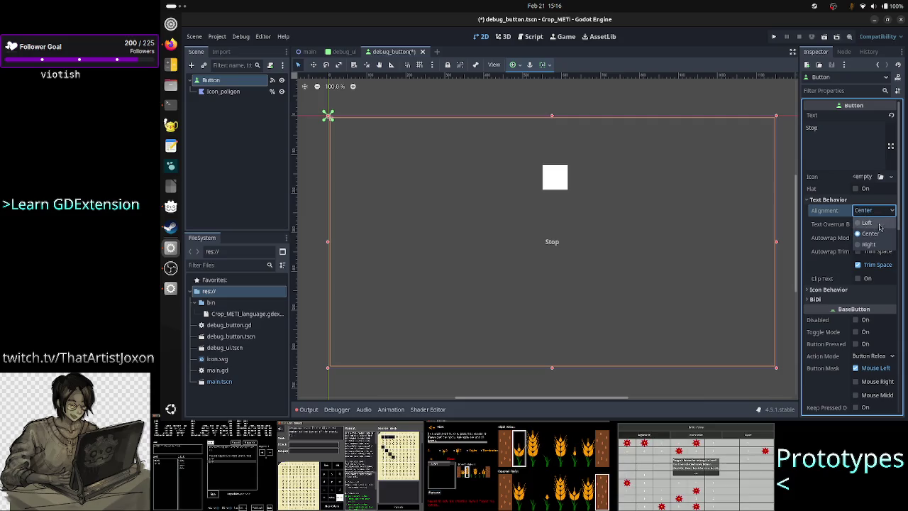
click(877, 244)
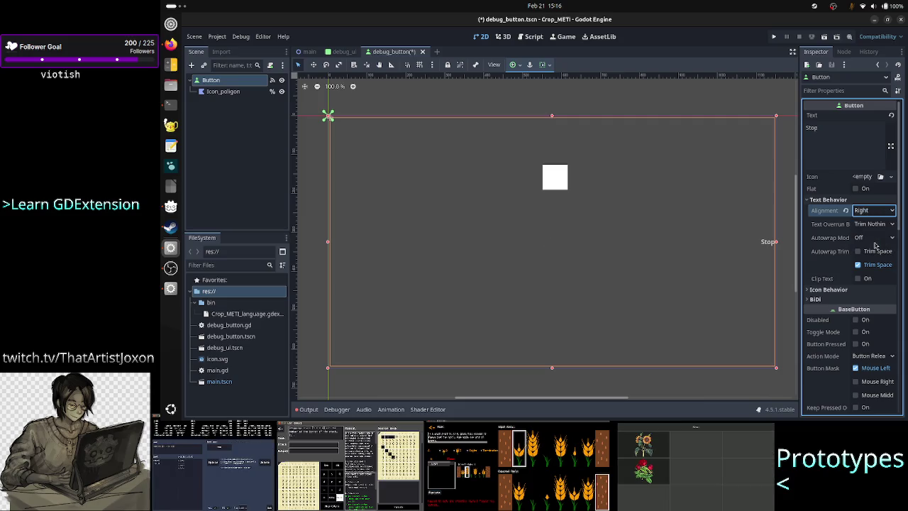
click(880, 212)
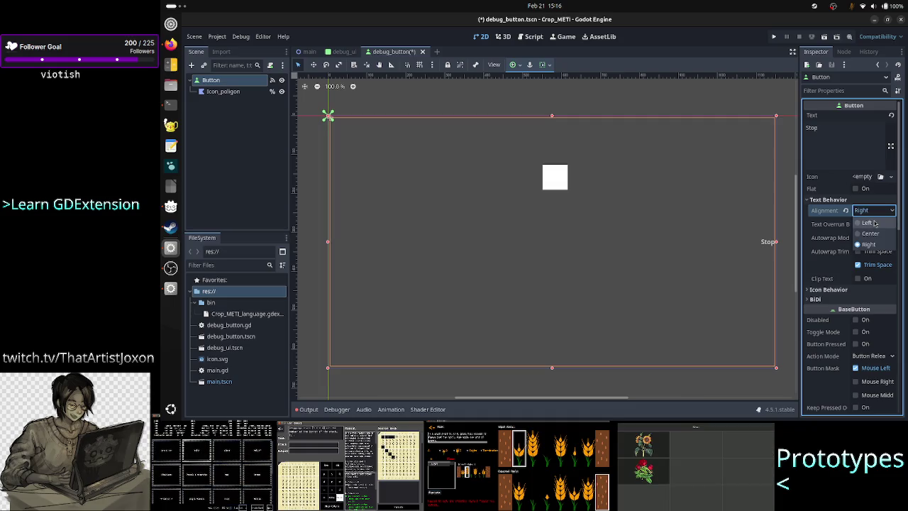
click(872, 235)
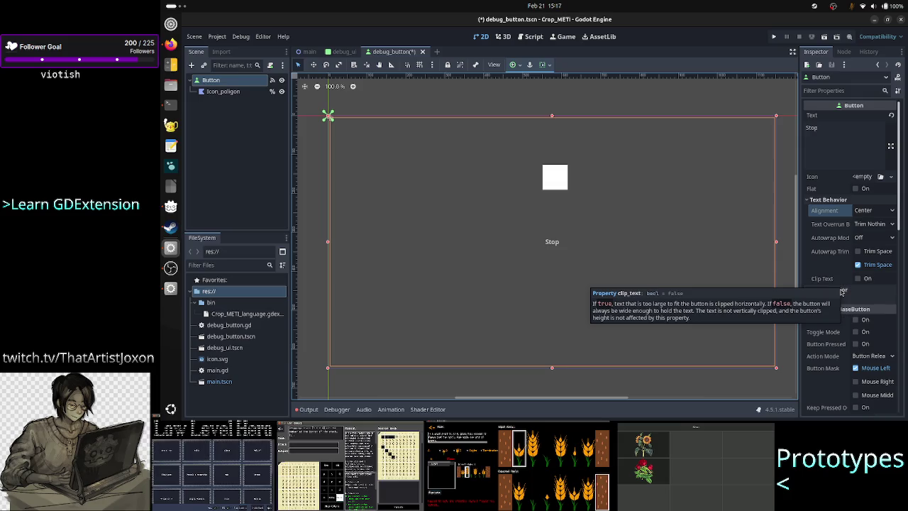
Leave the Button icon unset and delete its 'Stop' text
click(863, 290)
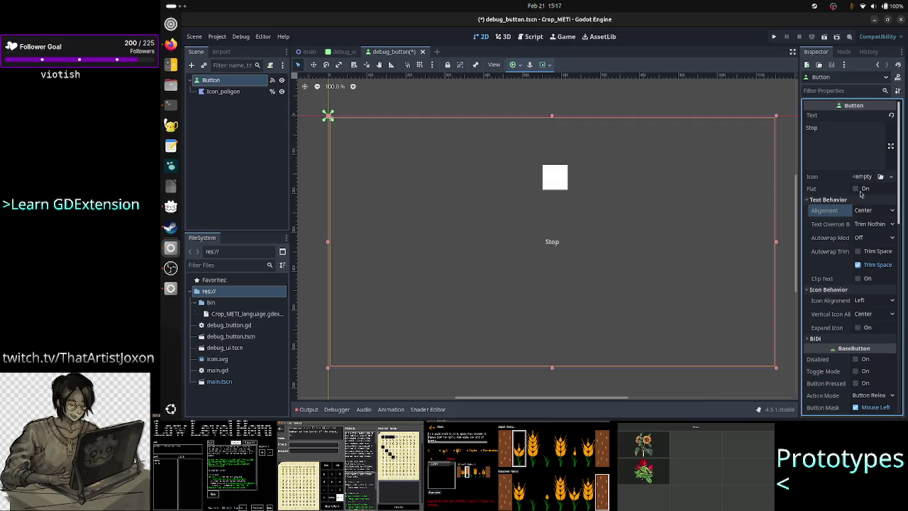
click(891, 178)
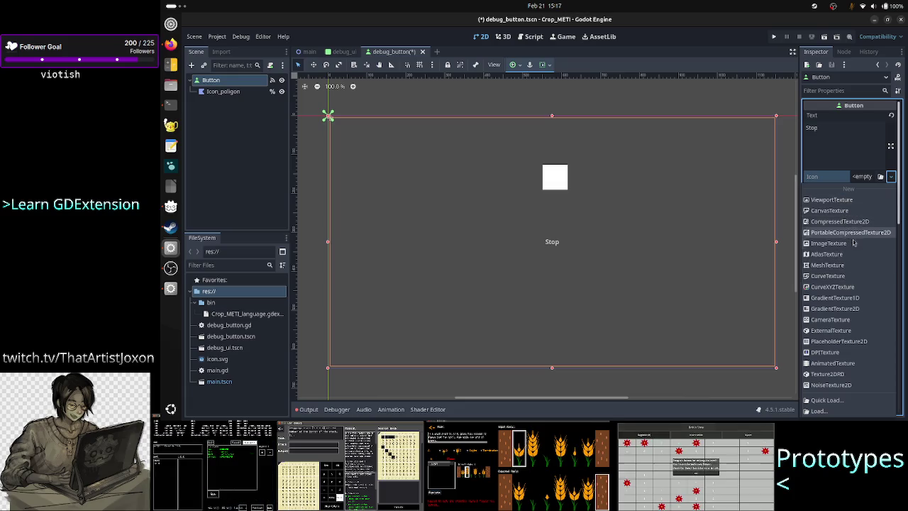
click(900, 164)
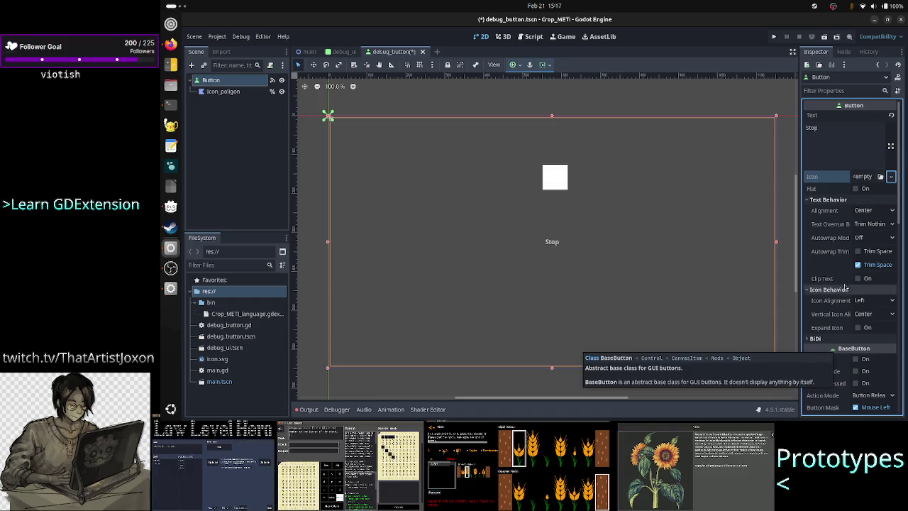
double_click(832, 130)
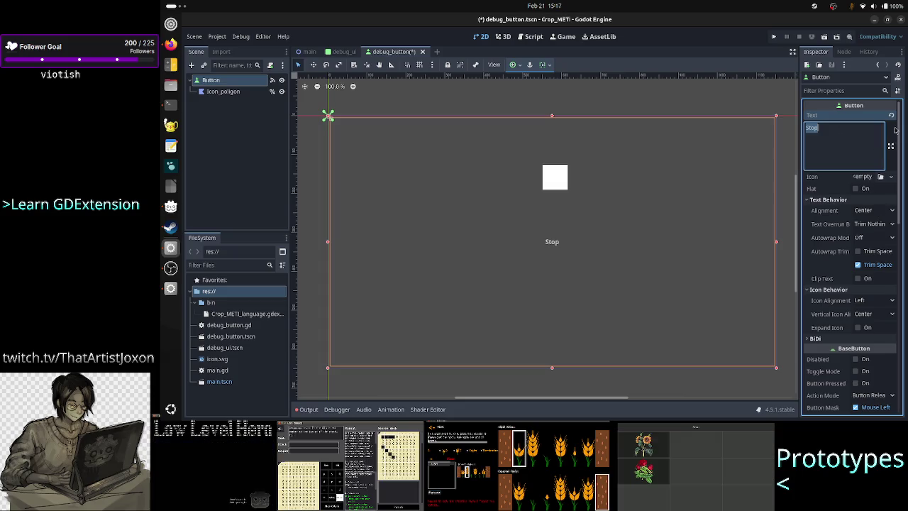
key(BackSpace)
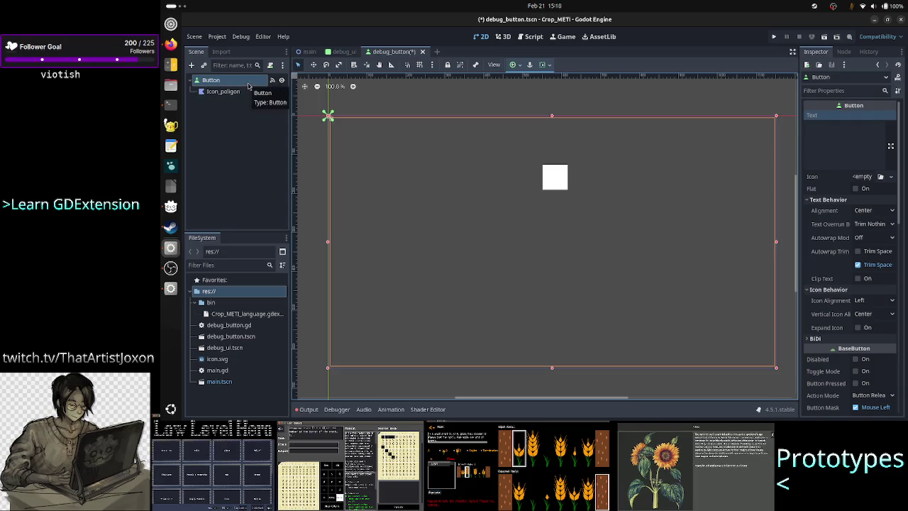
right_click(248, 82)
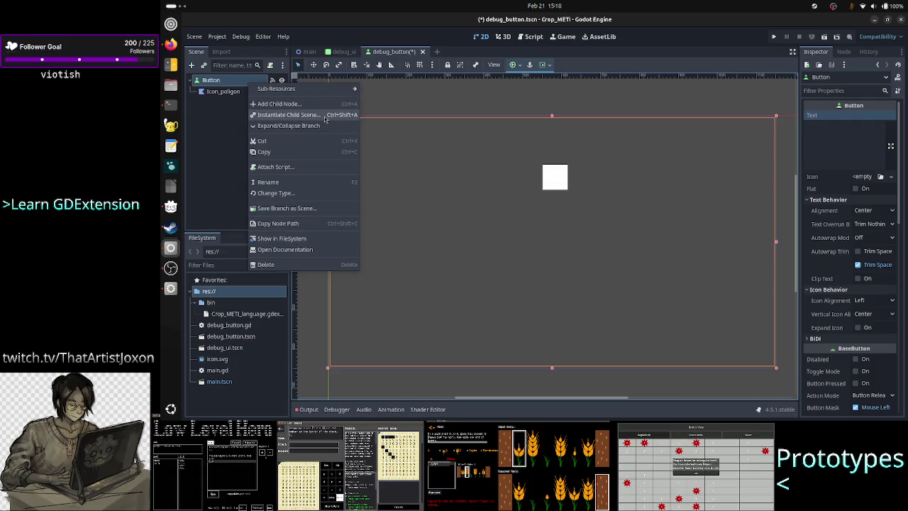
Load the existing res://debug_button.gd script onto the Button root node
click(289, 168)
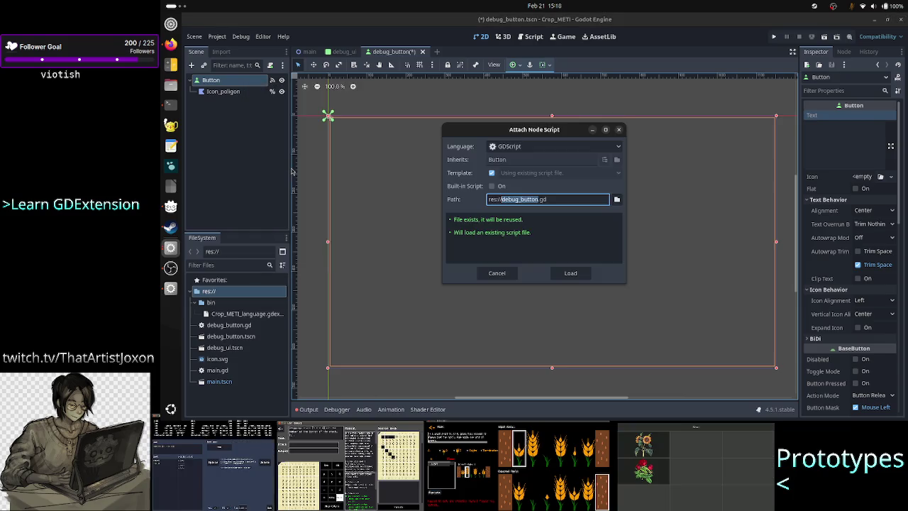
click(567, 277)
click(567, 276)
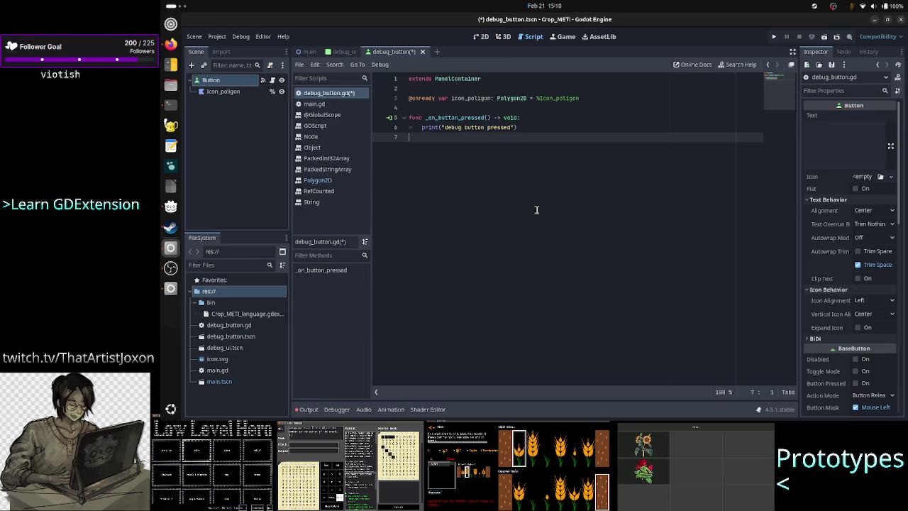
click(523, 98)
key(Down)
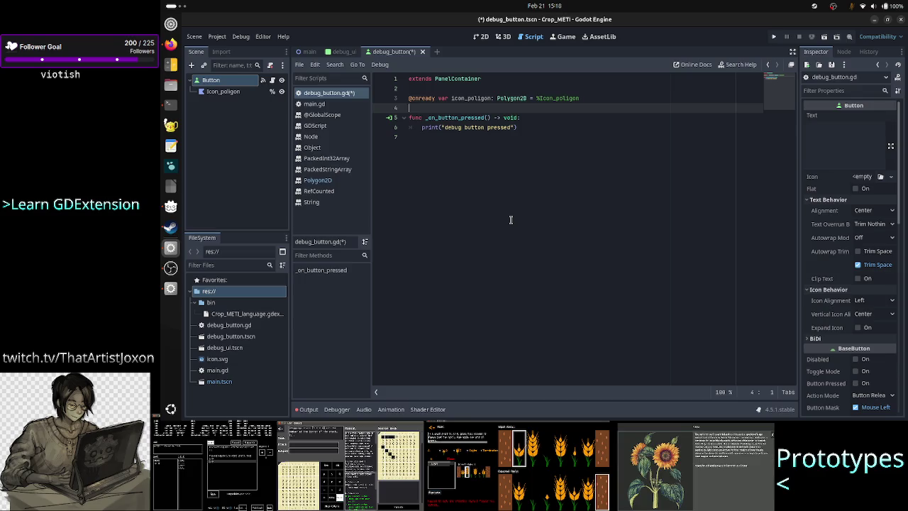
click(510, 166)
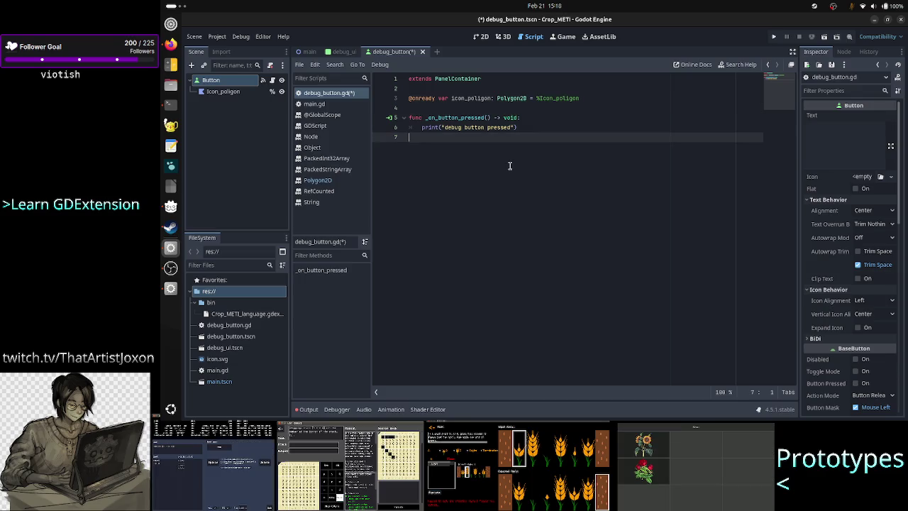
click(432, 117)
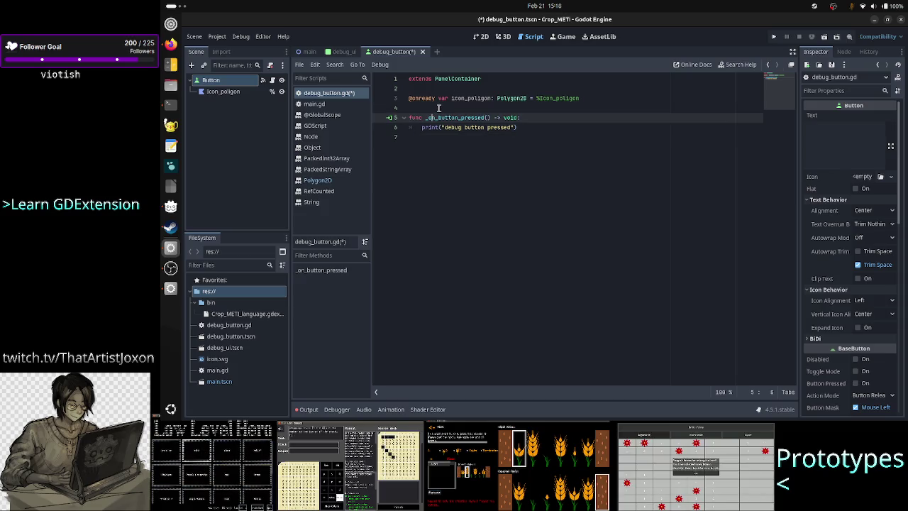
click(438, 107)
click(437, 85)
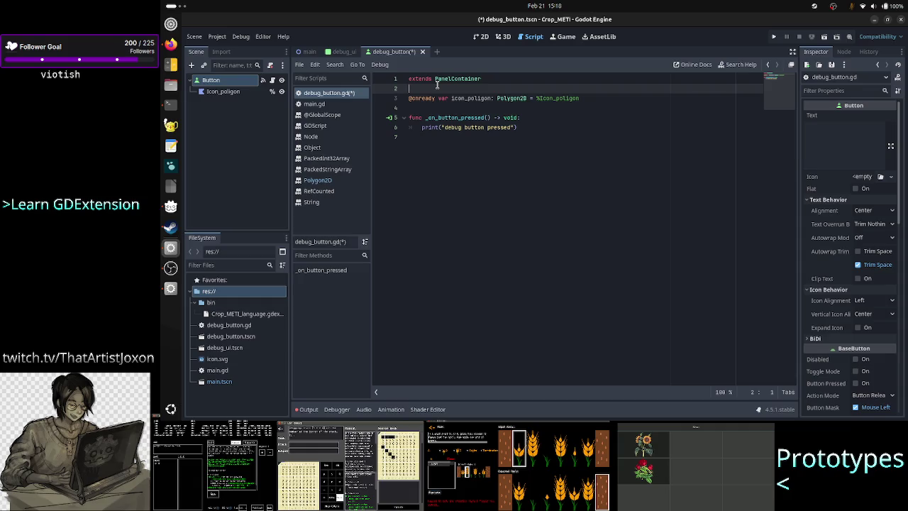
click(440, 157)
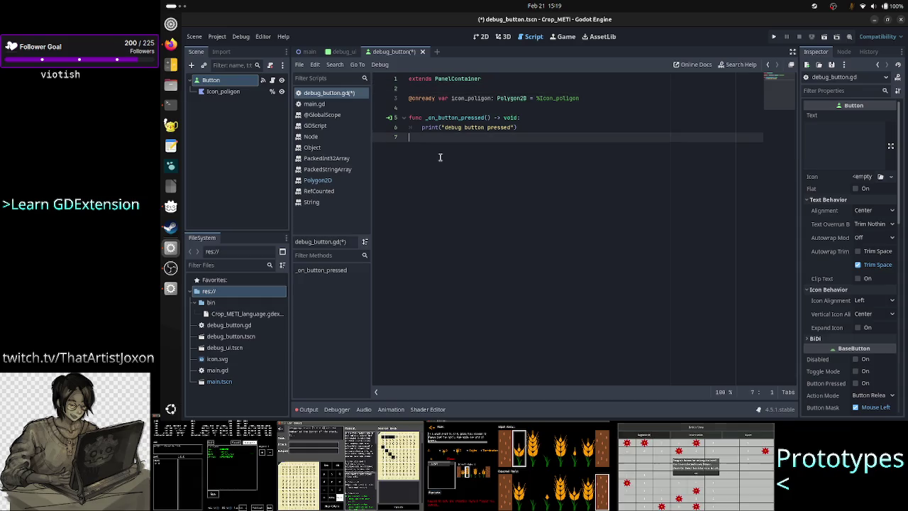